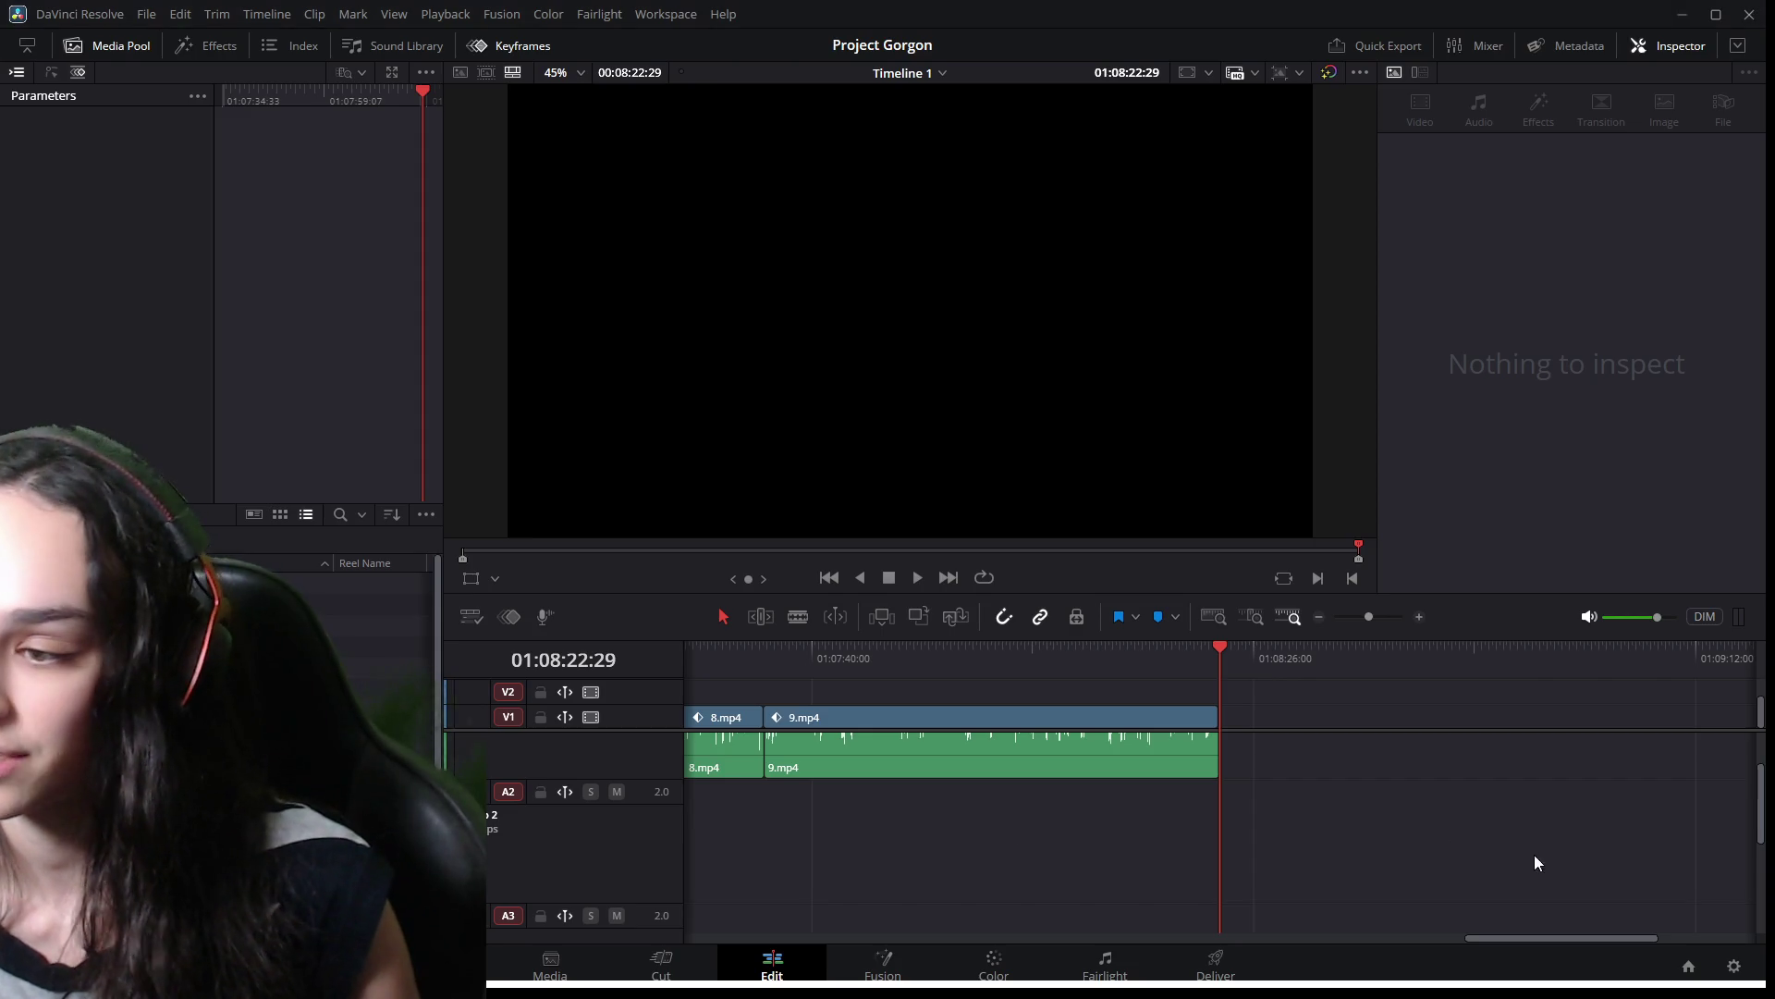
Scroll back to the start of Timeline 1, then scrub forward to the Steam page shot.
drag(1529, 933, 675, 933)
drag(719, 642, 642, 647)
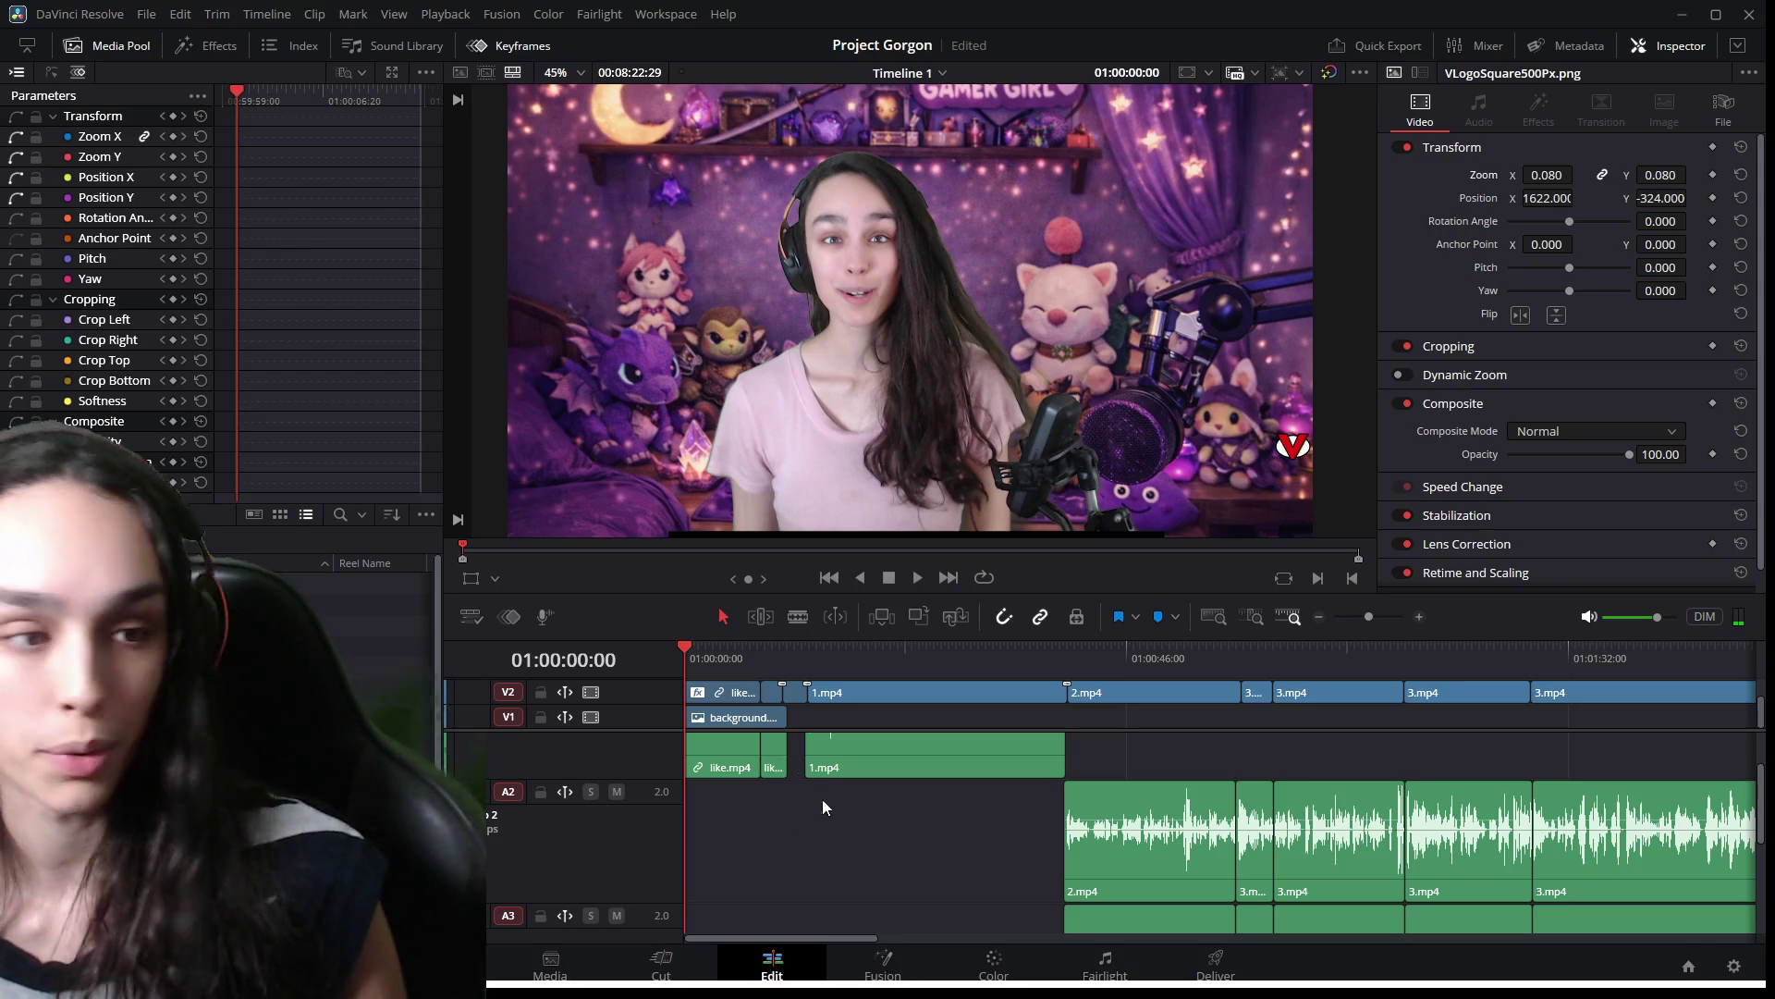
drag(1017, 653, 1677, 662)
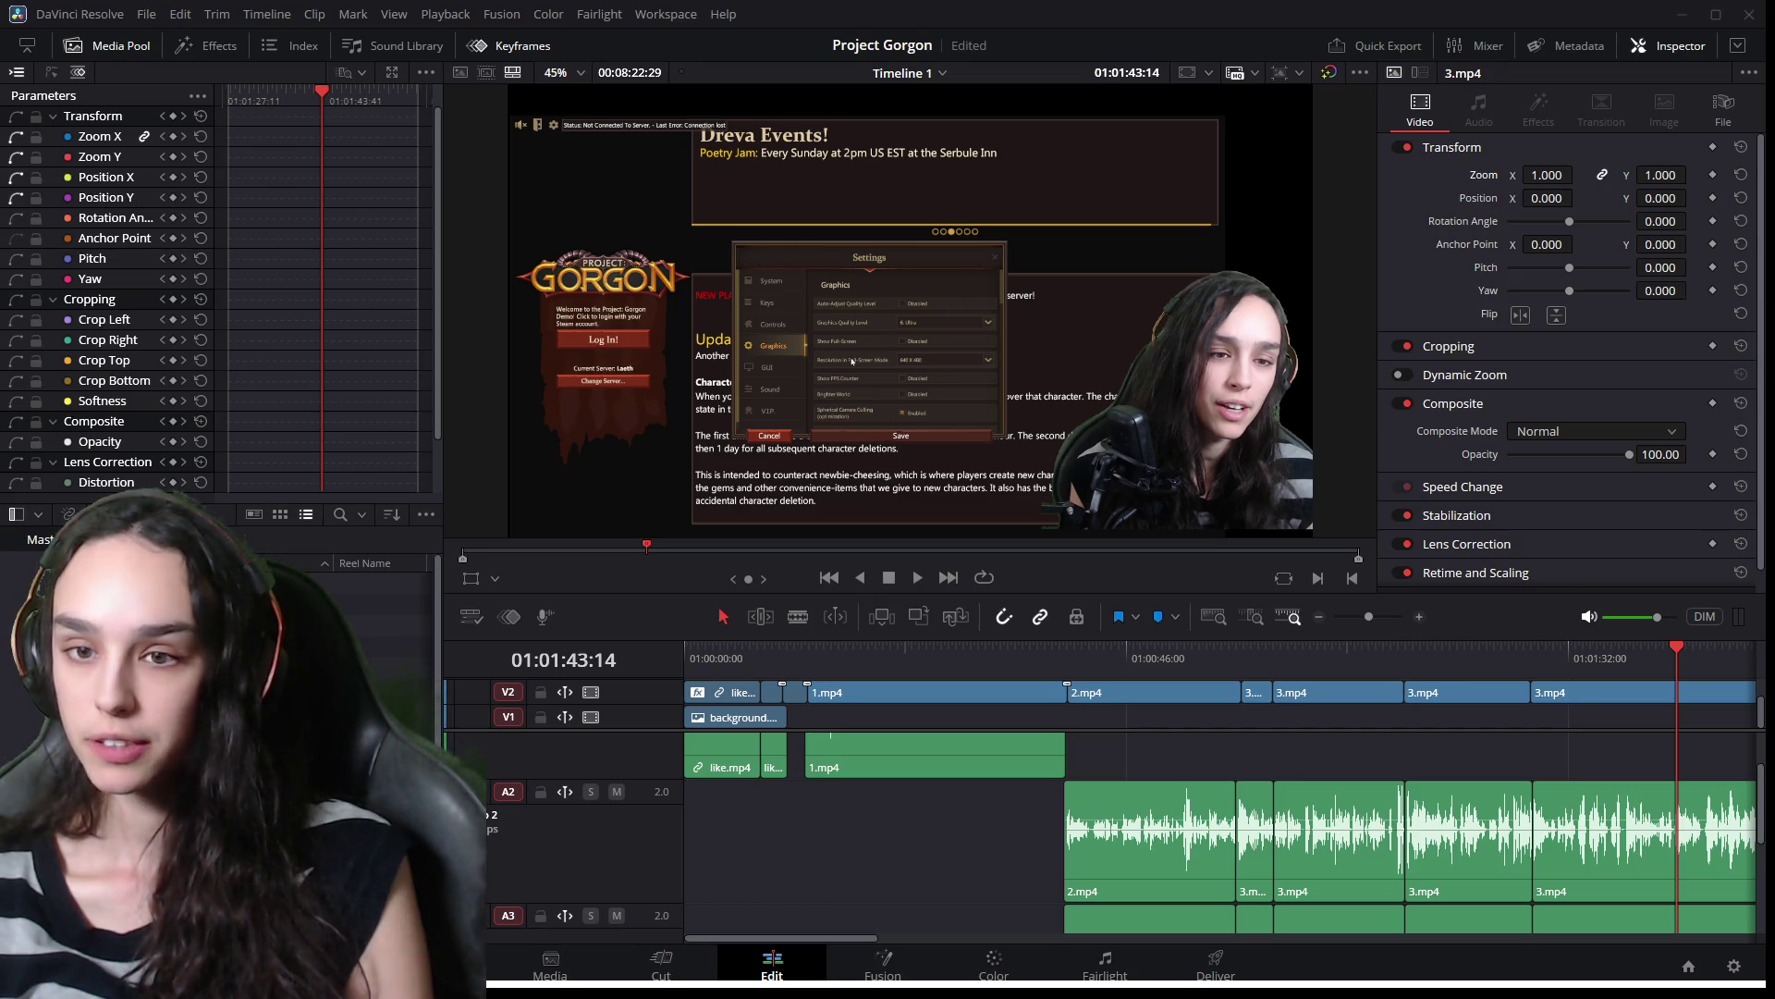
mouse_move(864, 937)
mouse_down()
mouse_move(1214, 942)
mouse_move(1193, 937)
mouse_up()
scroll(1123, 847, down, 1)
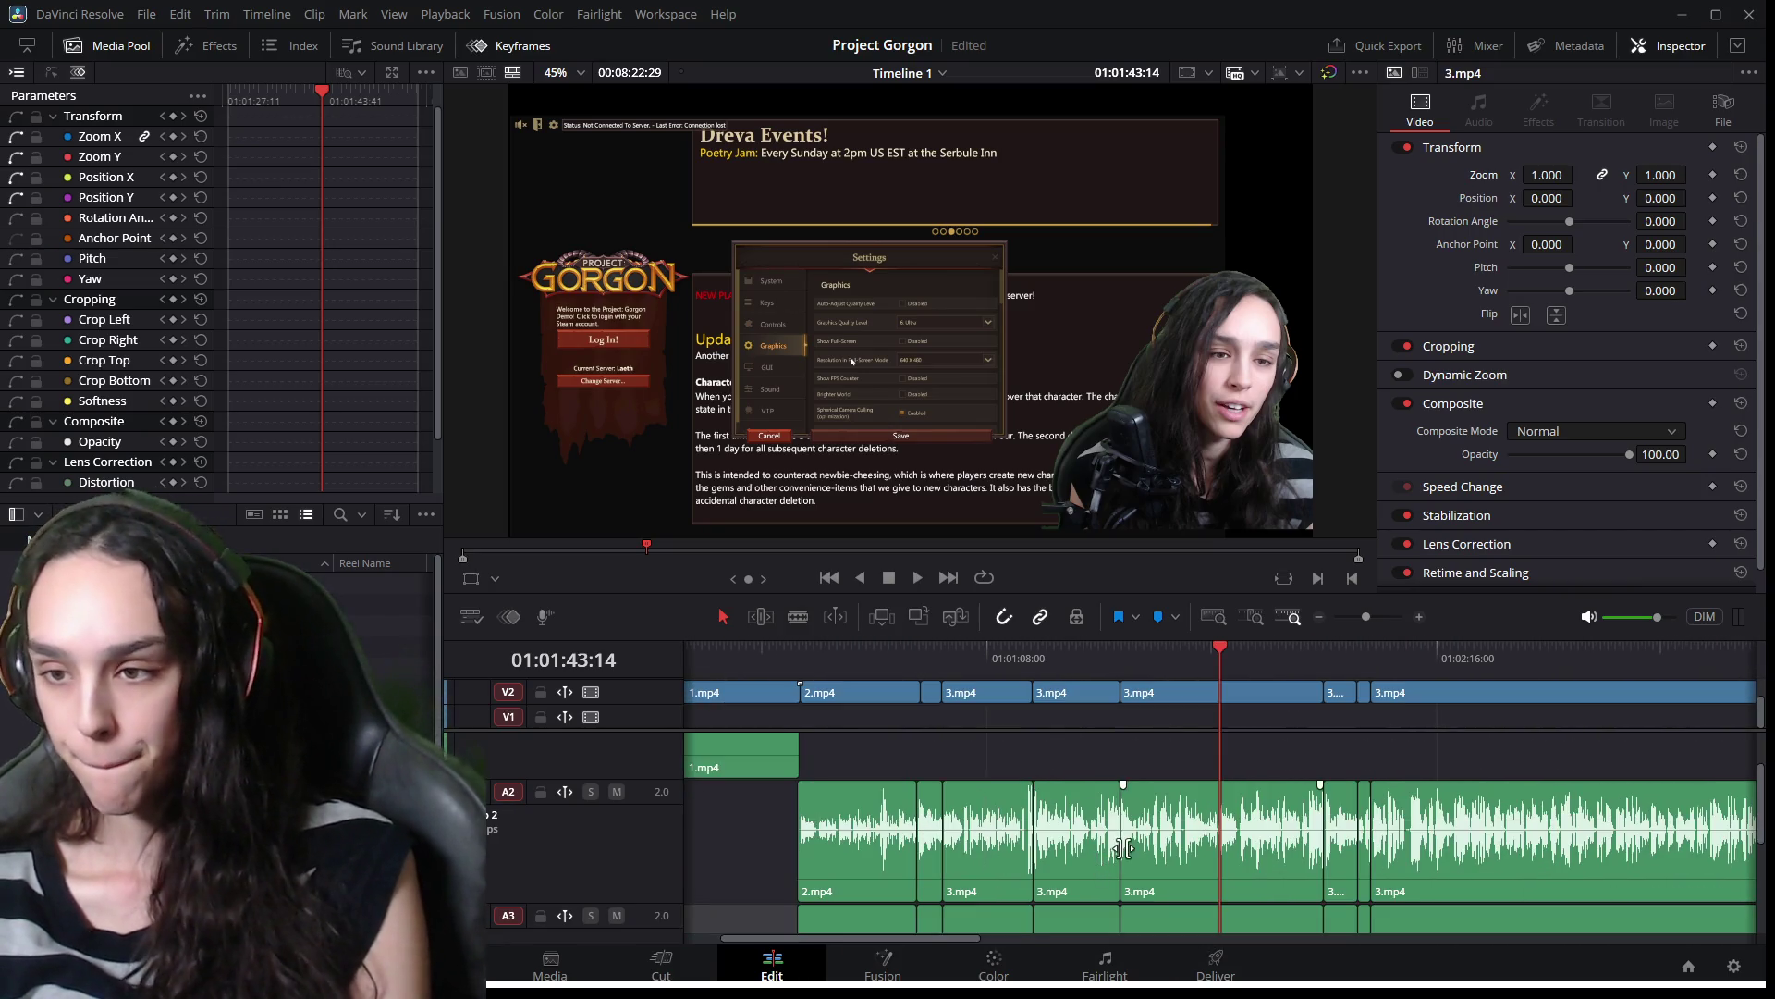
drag(935, 938, 1163, 940)
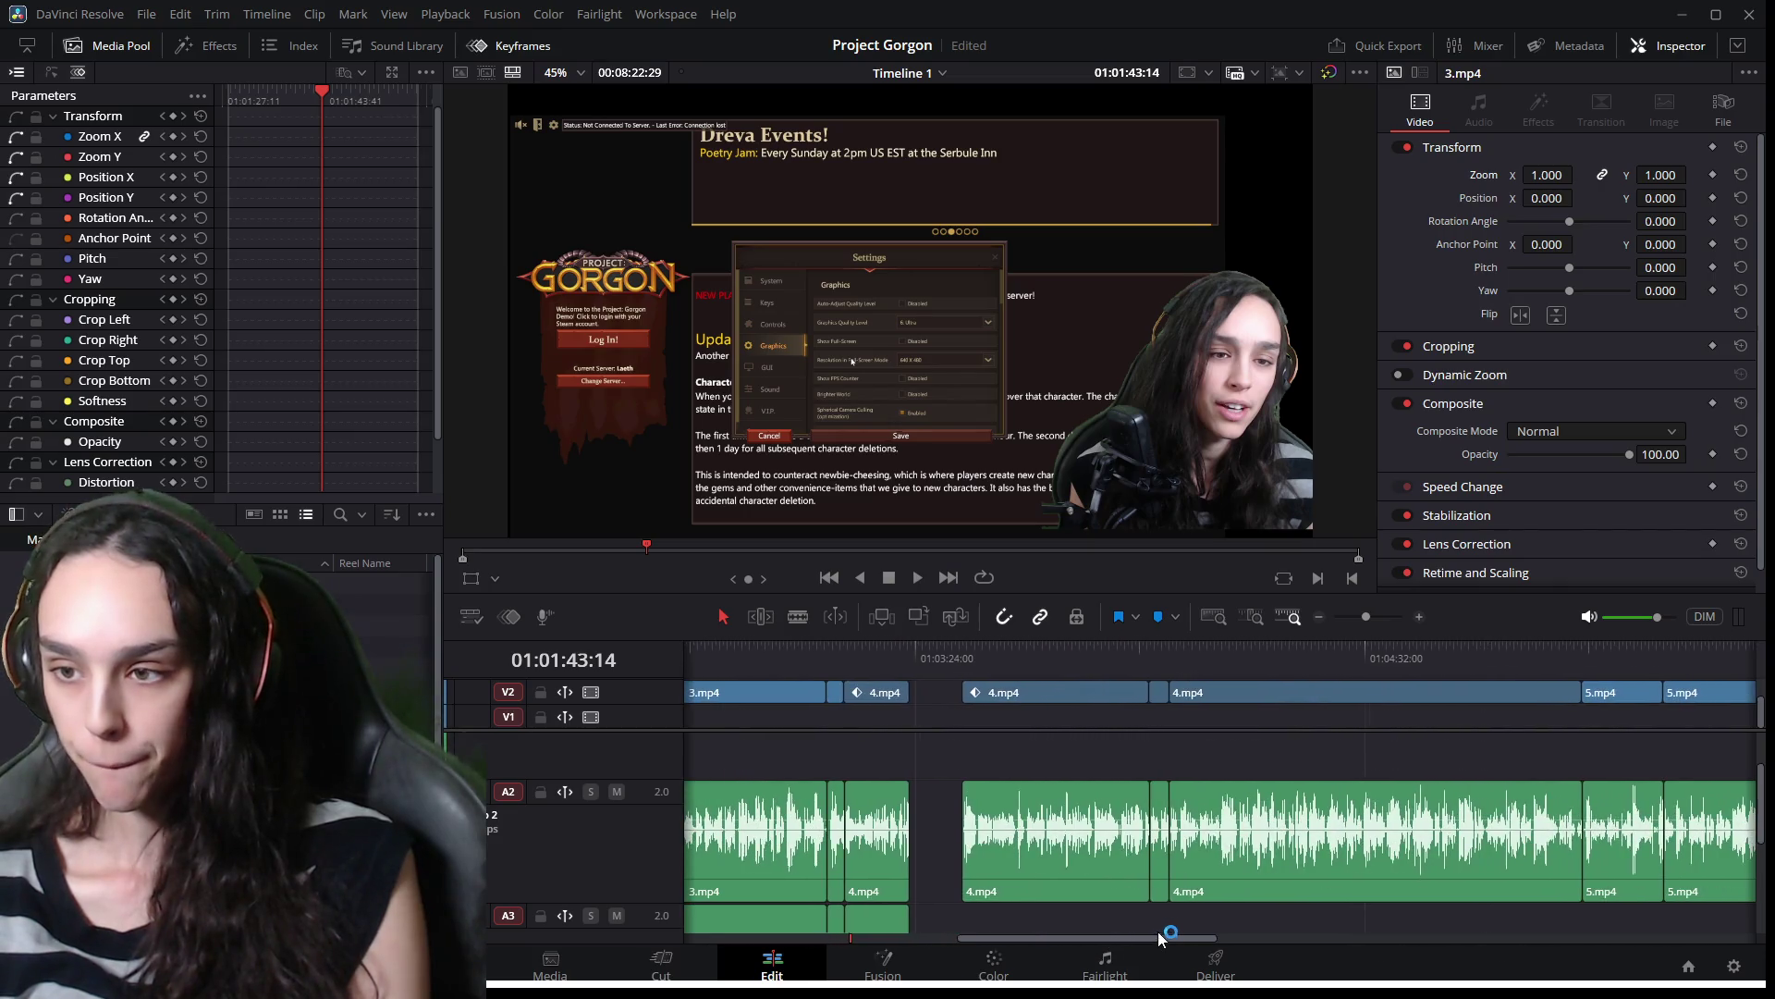
click(965, 652)
key(space)
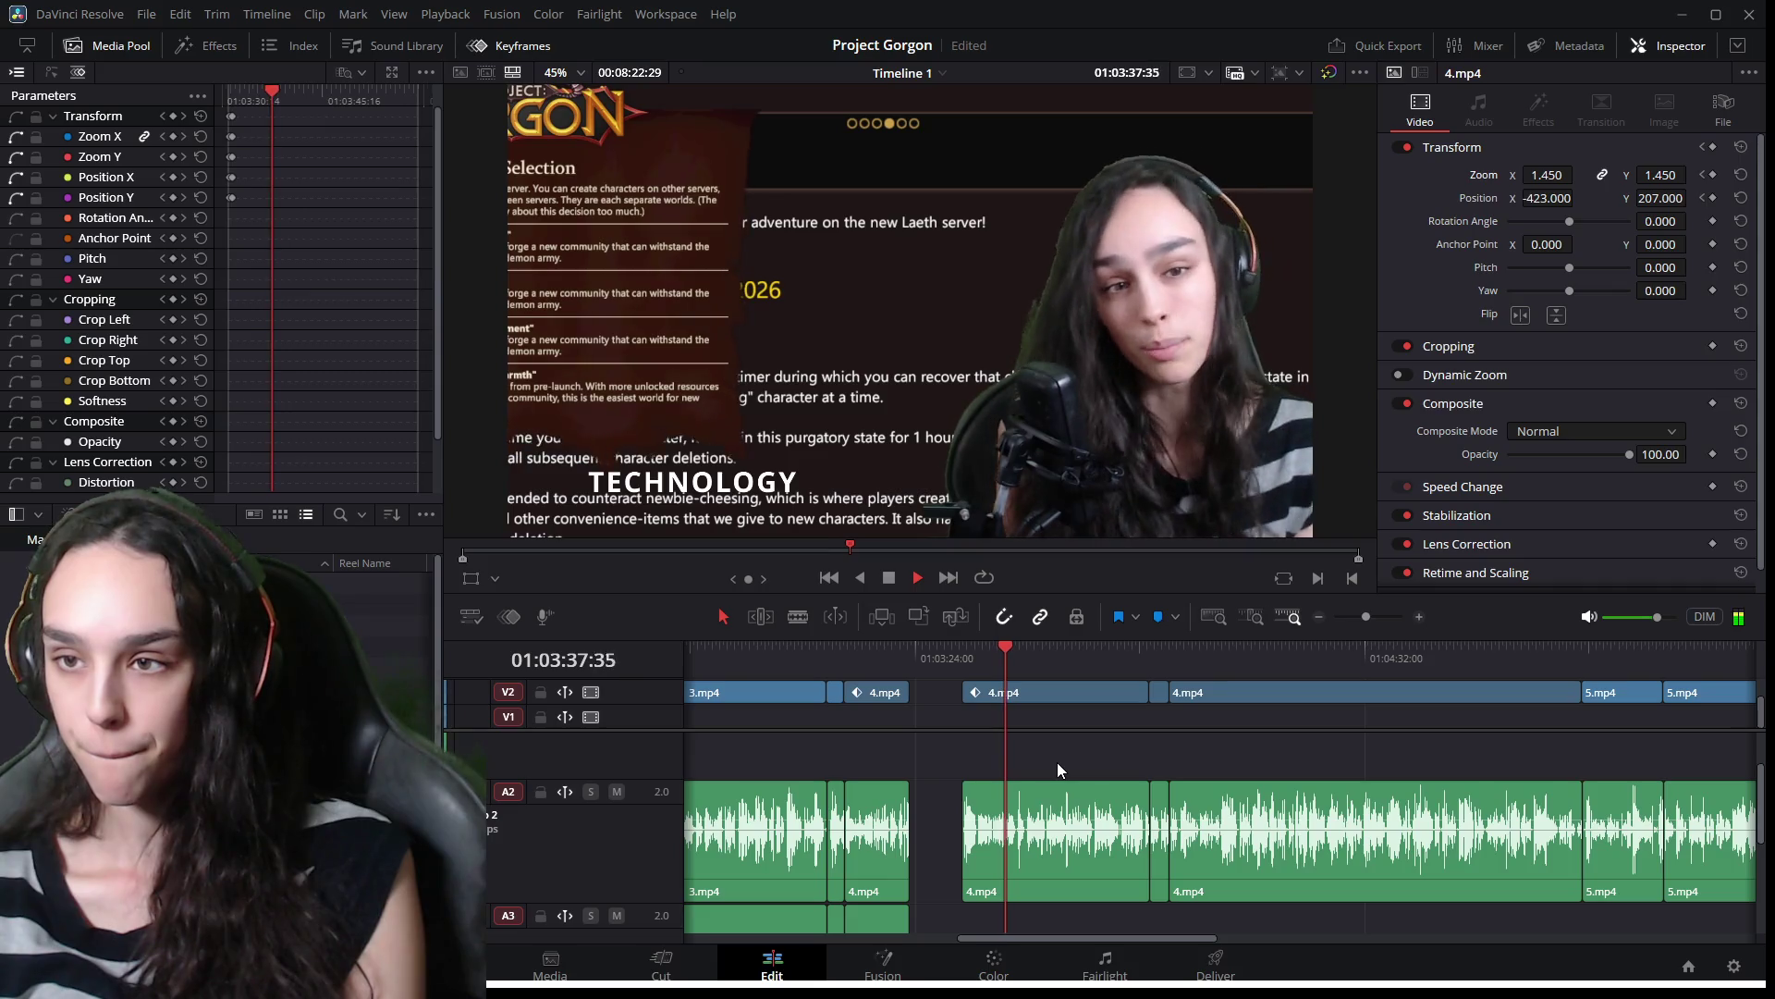
key(space)
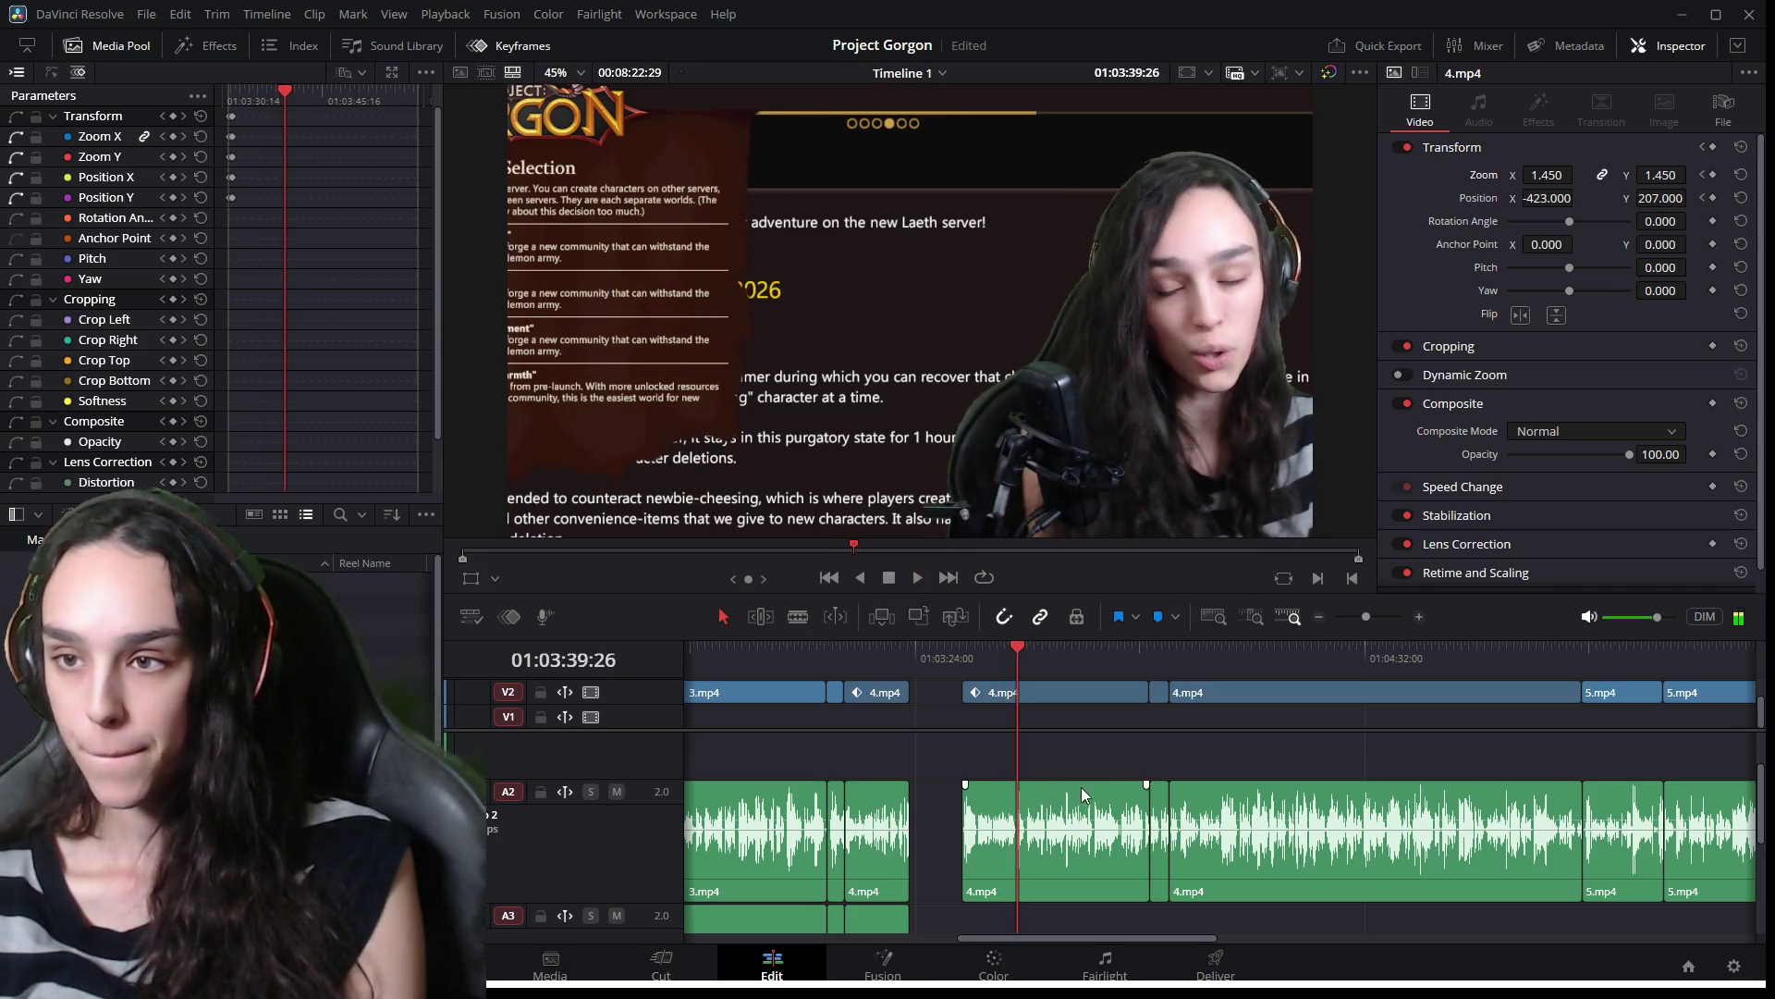
scroll(1097, 832, up, 3)
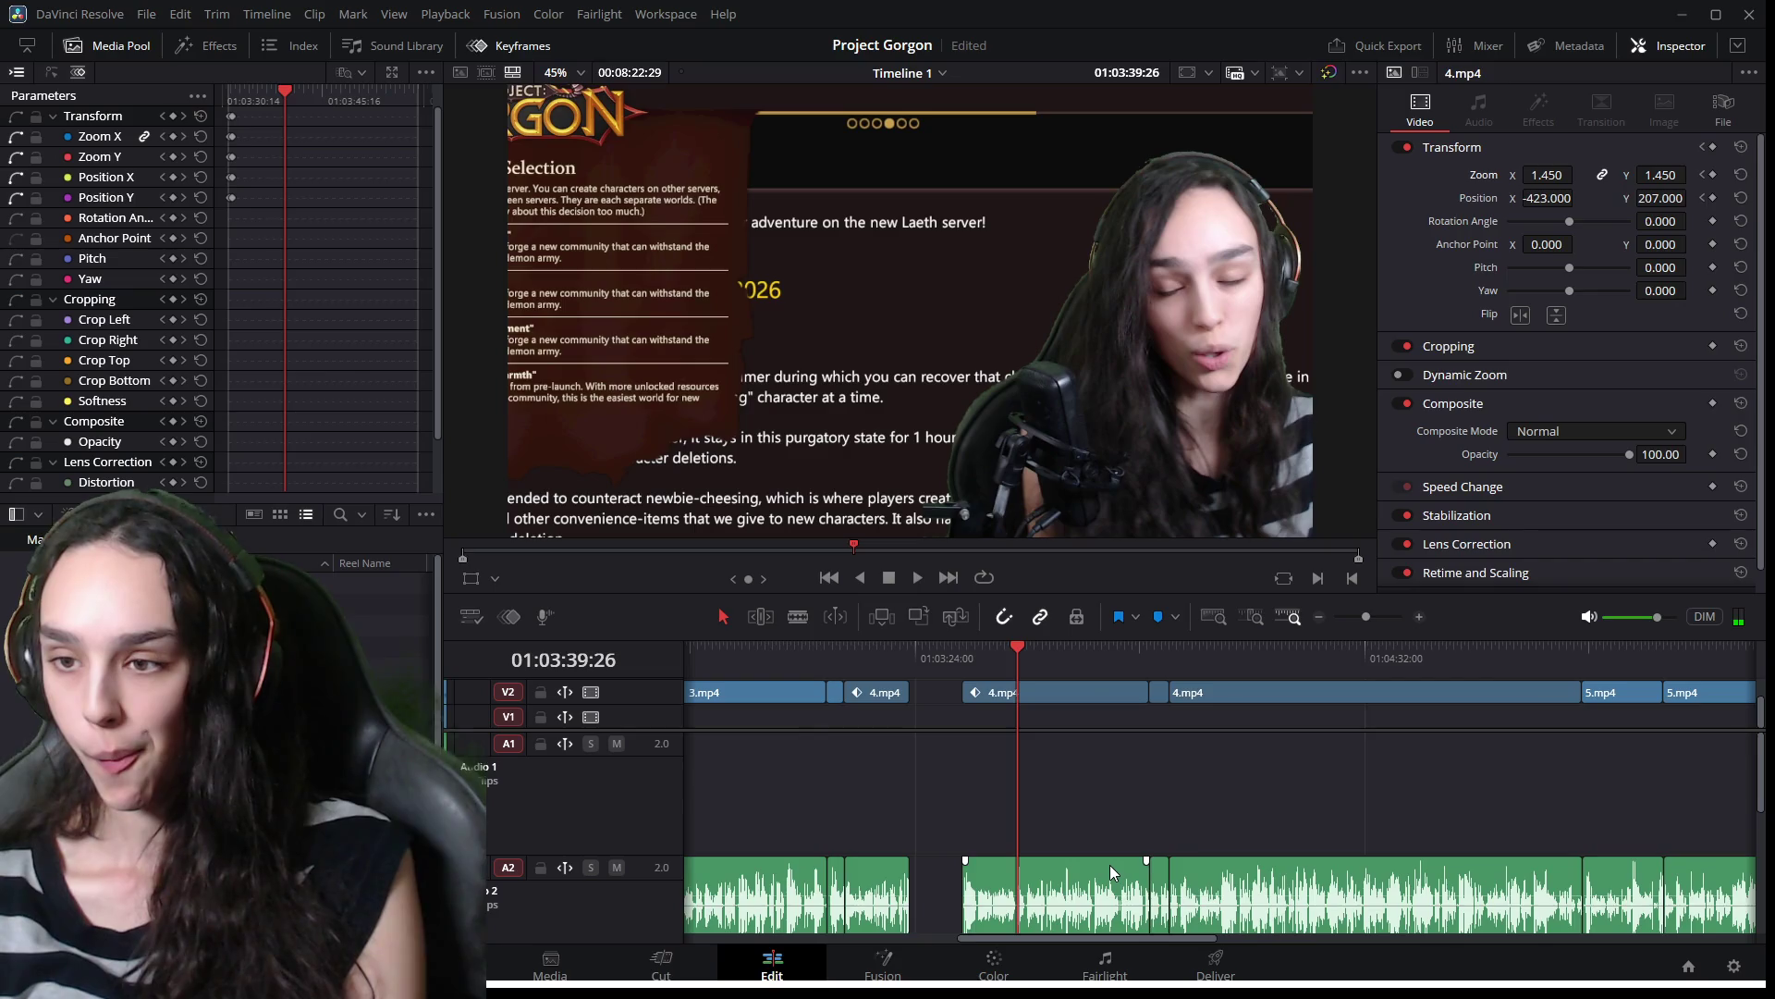
scroll(1111, 864, down, 10)
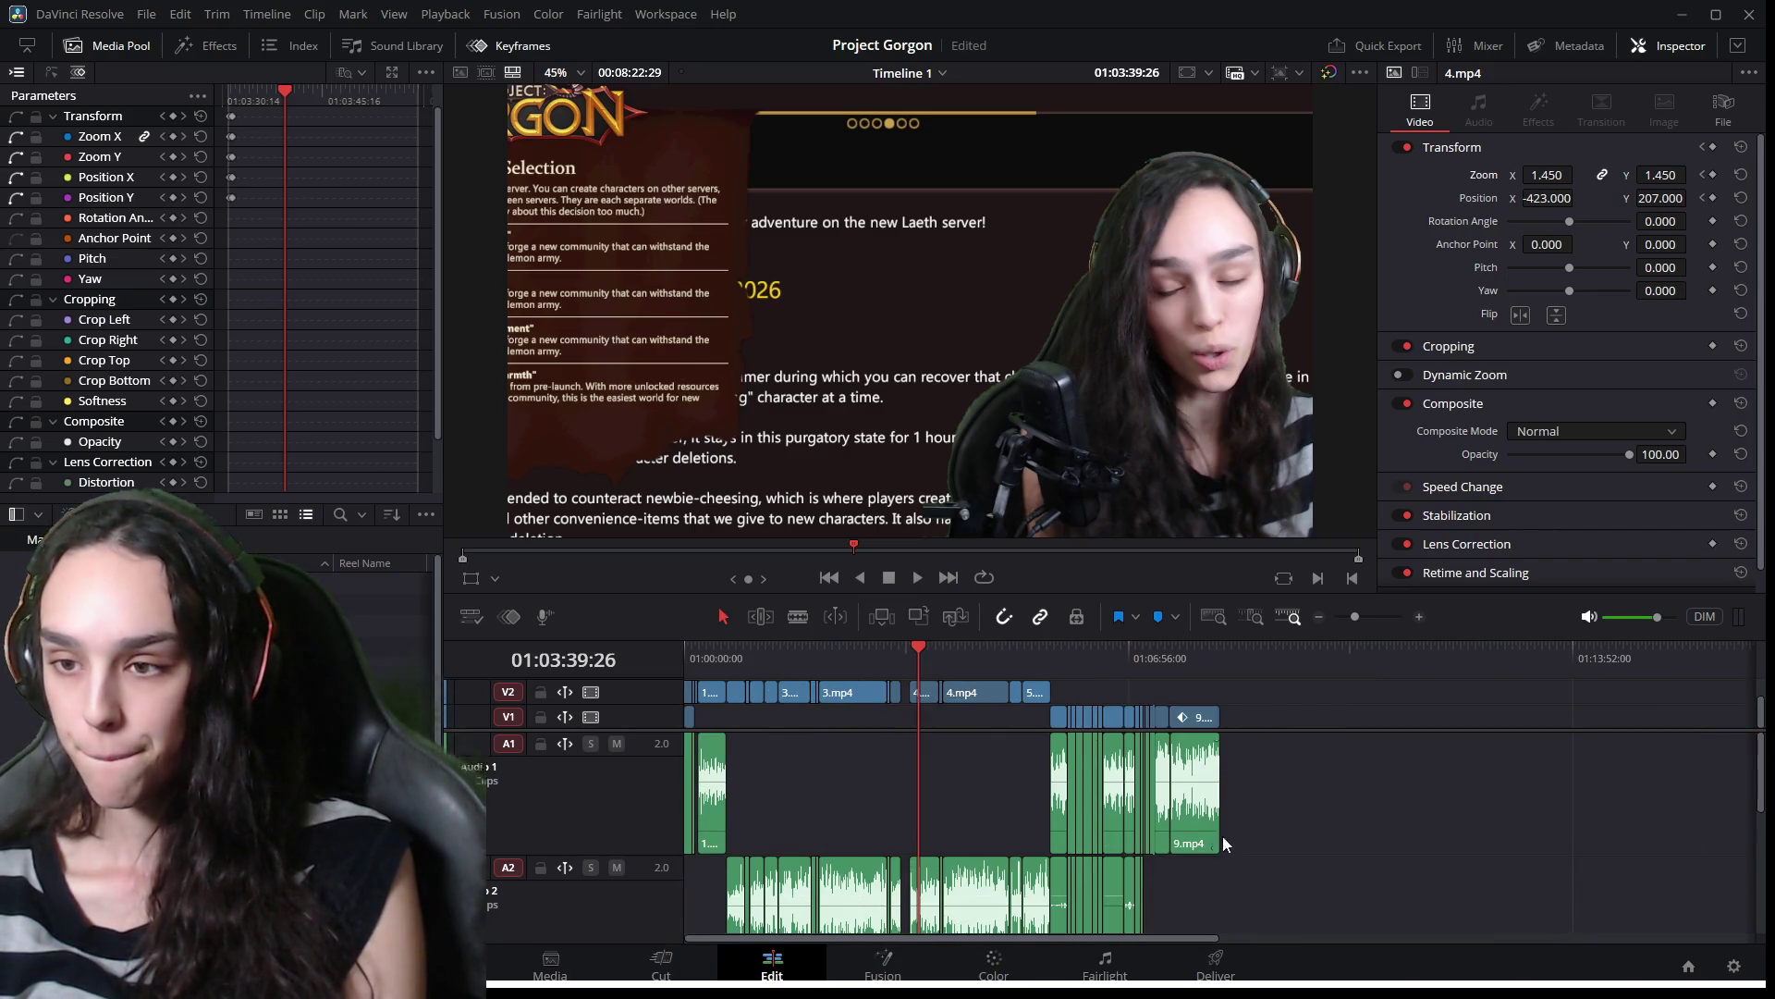
mouse_move(1254, 905)
mouse_down()
mouse_move(1188, 890)
mouse_move(962, 759)
mouse_move(940, 689)
mouse_move(995, 722)
mouse_up()
scroll(964, 832, up, 3)
scroll(1145, 836, up, 2)
click(1088, 654)
key(space)
scroll(1249, 821, up, 2)
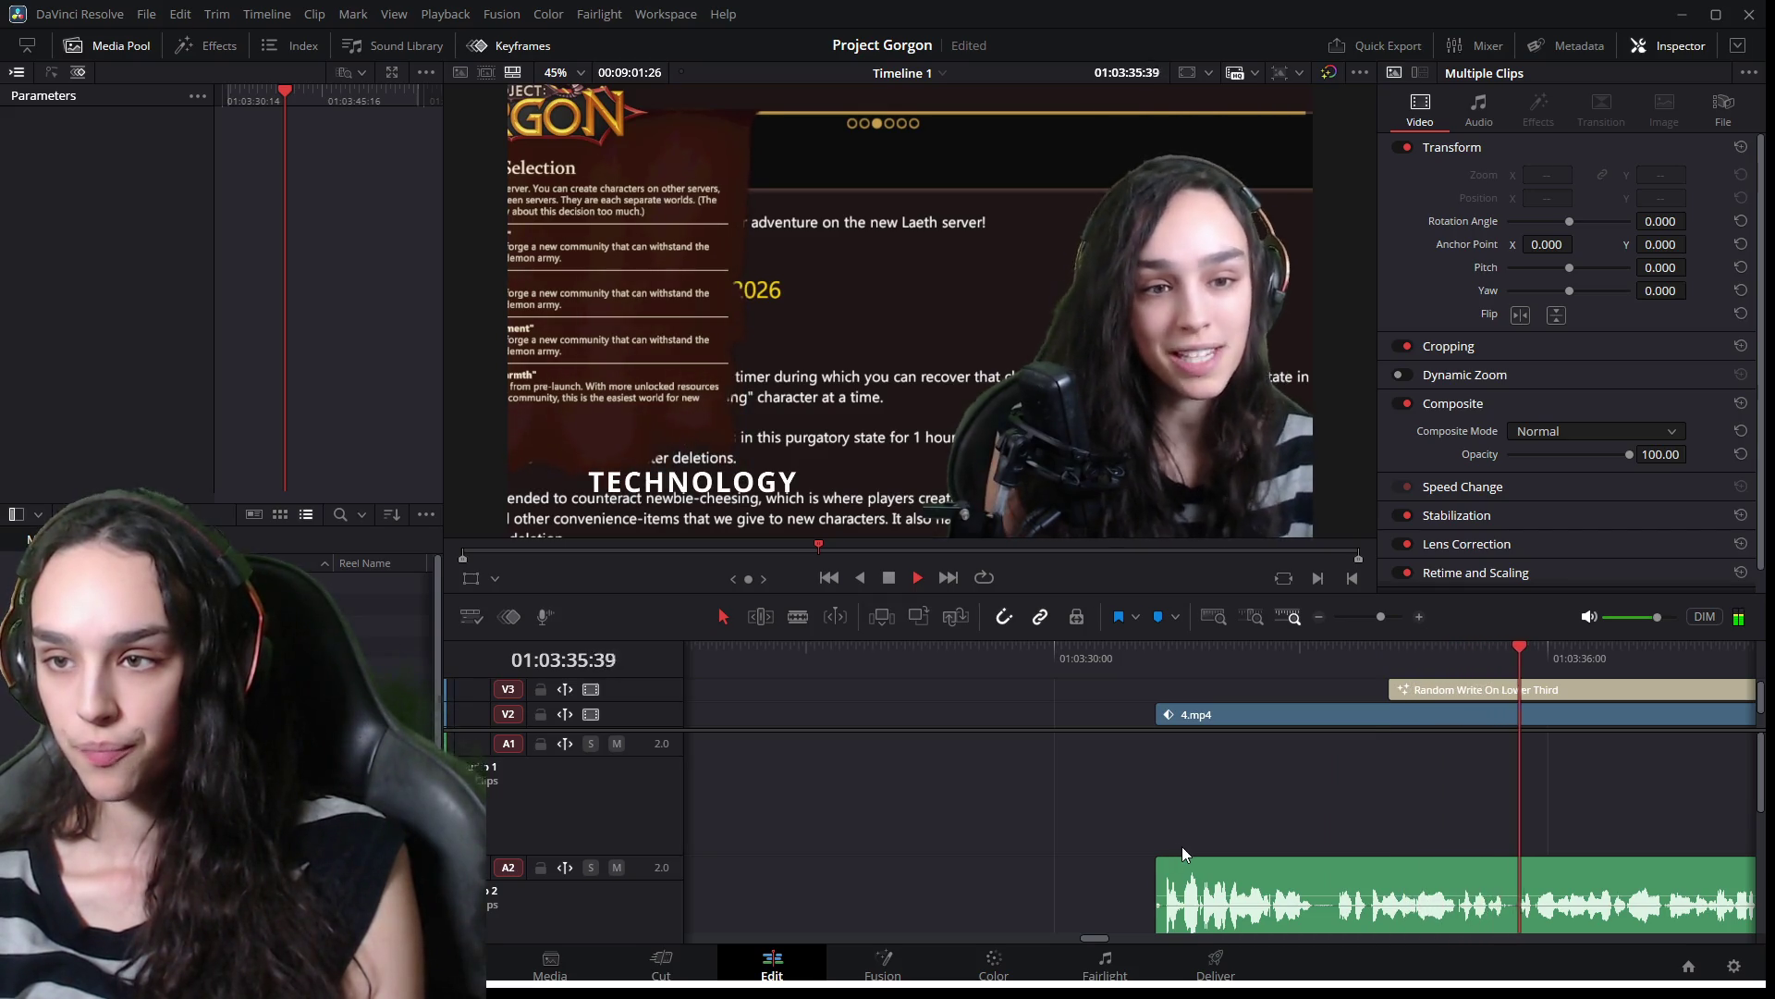
key(space)
scroll(1105, 934, left, 5)
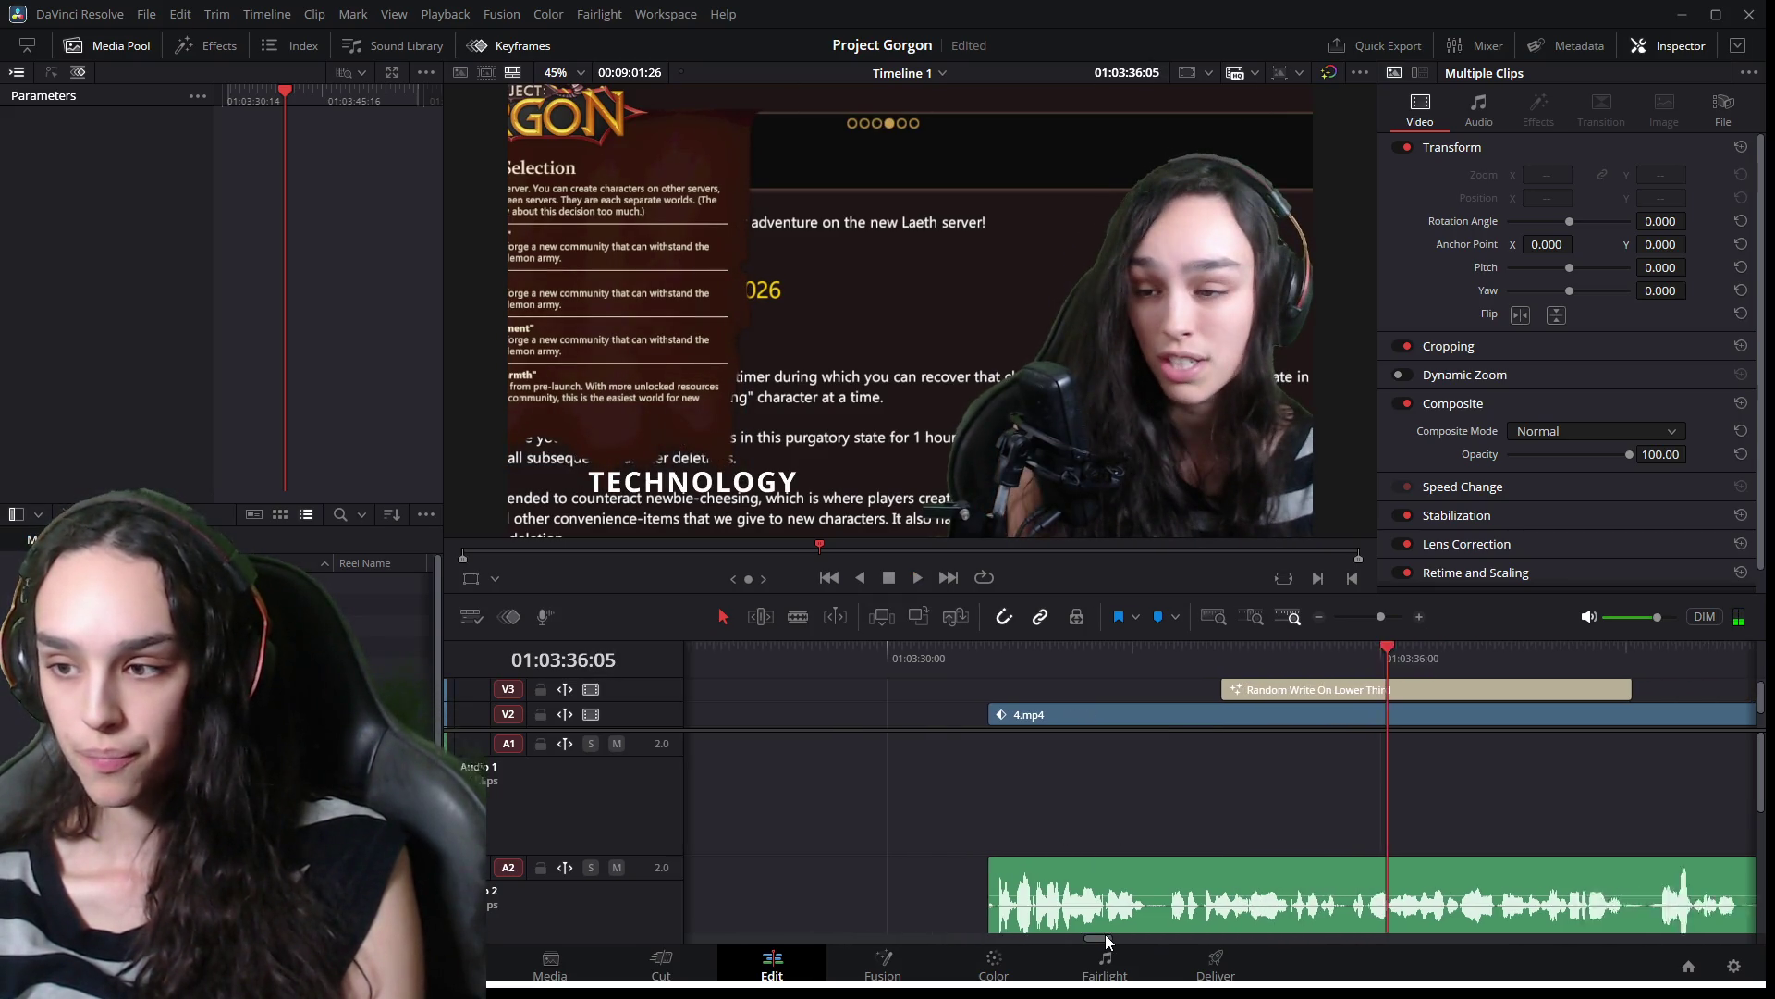
click(1104, 644)
key(space)
key(space)
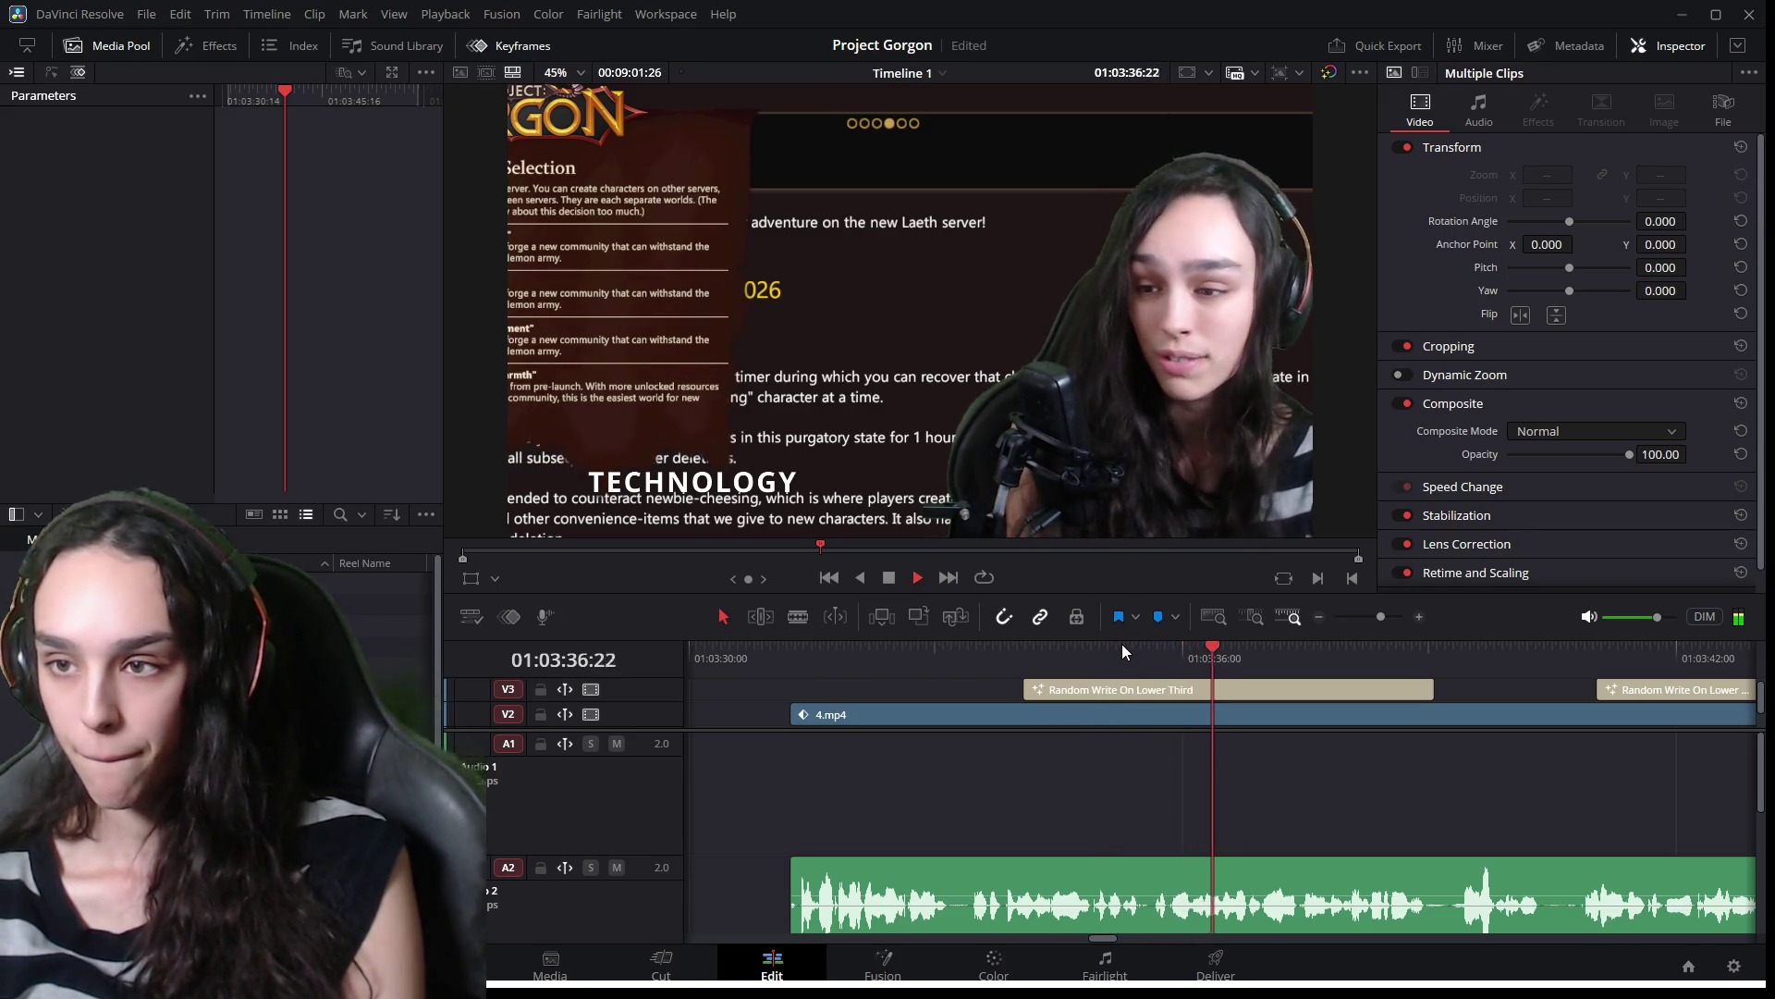
key(space)
drag(1101, 646, 992, 653)
key(space)
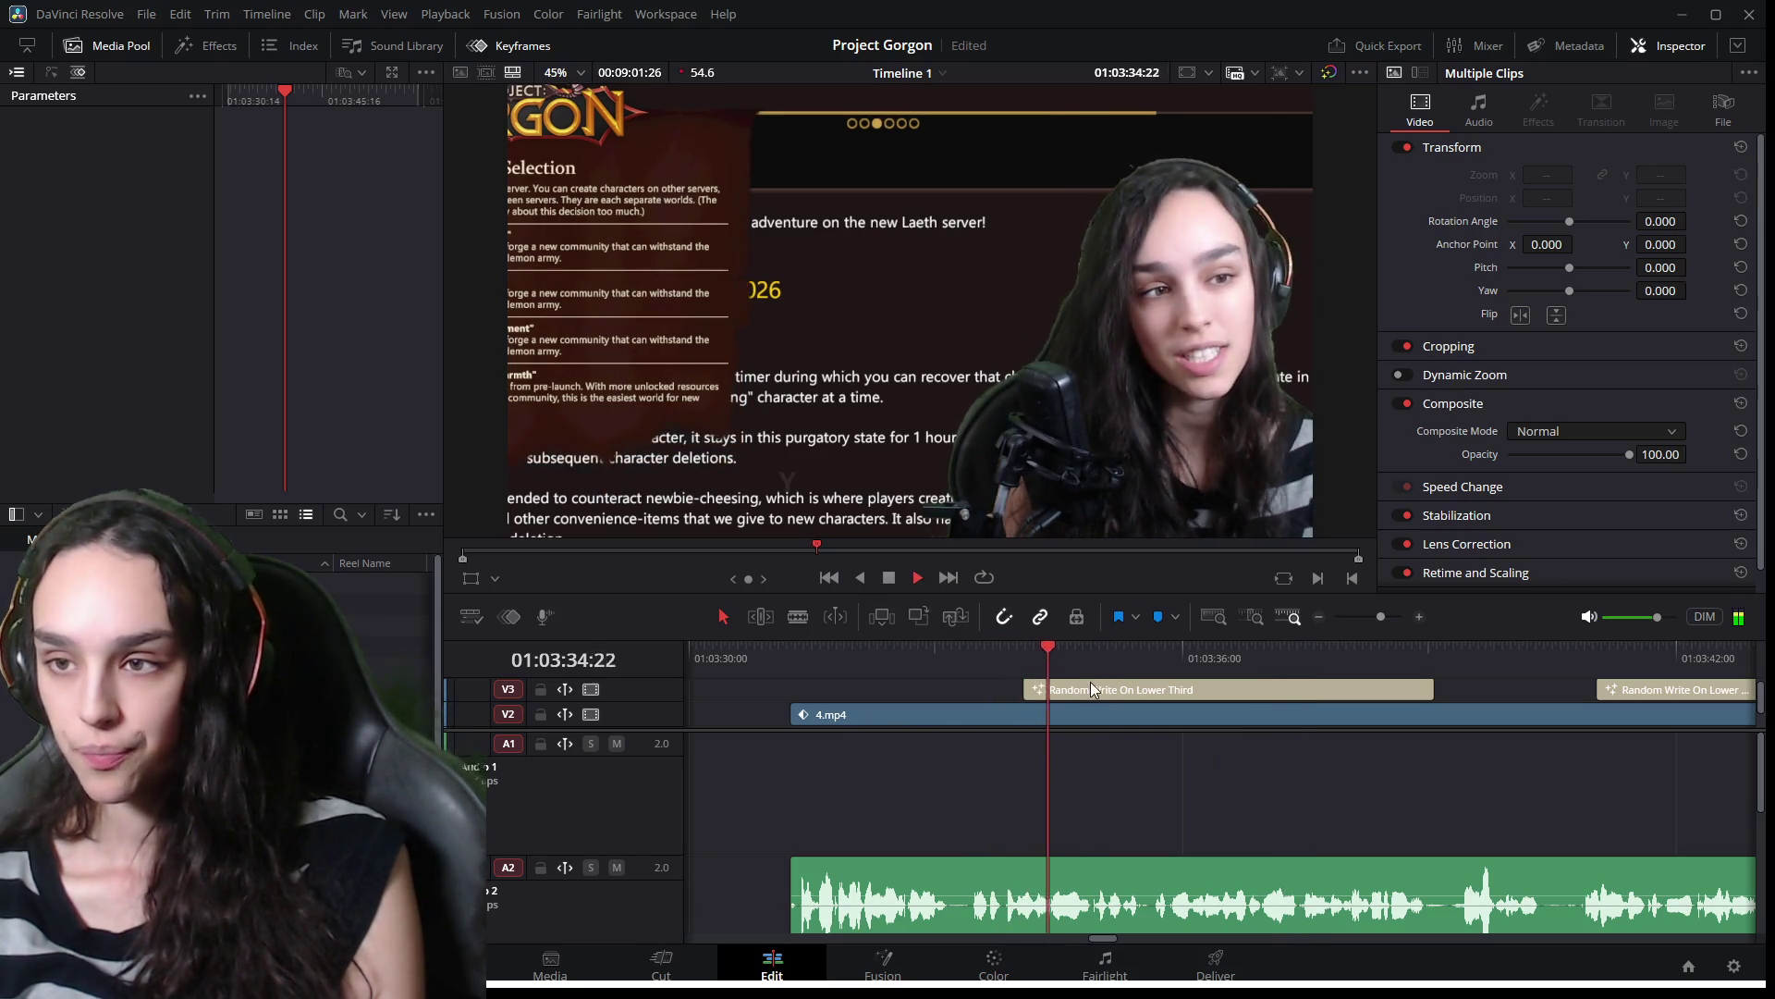
key(space)
mouse_move(1106, 649)
mouse_down()
mouse_move(1071, 648)
mouse_move(1139, 653)
mouse_up()
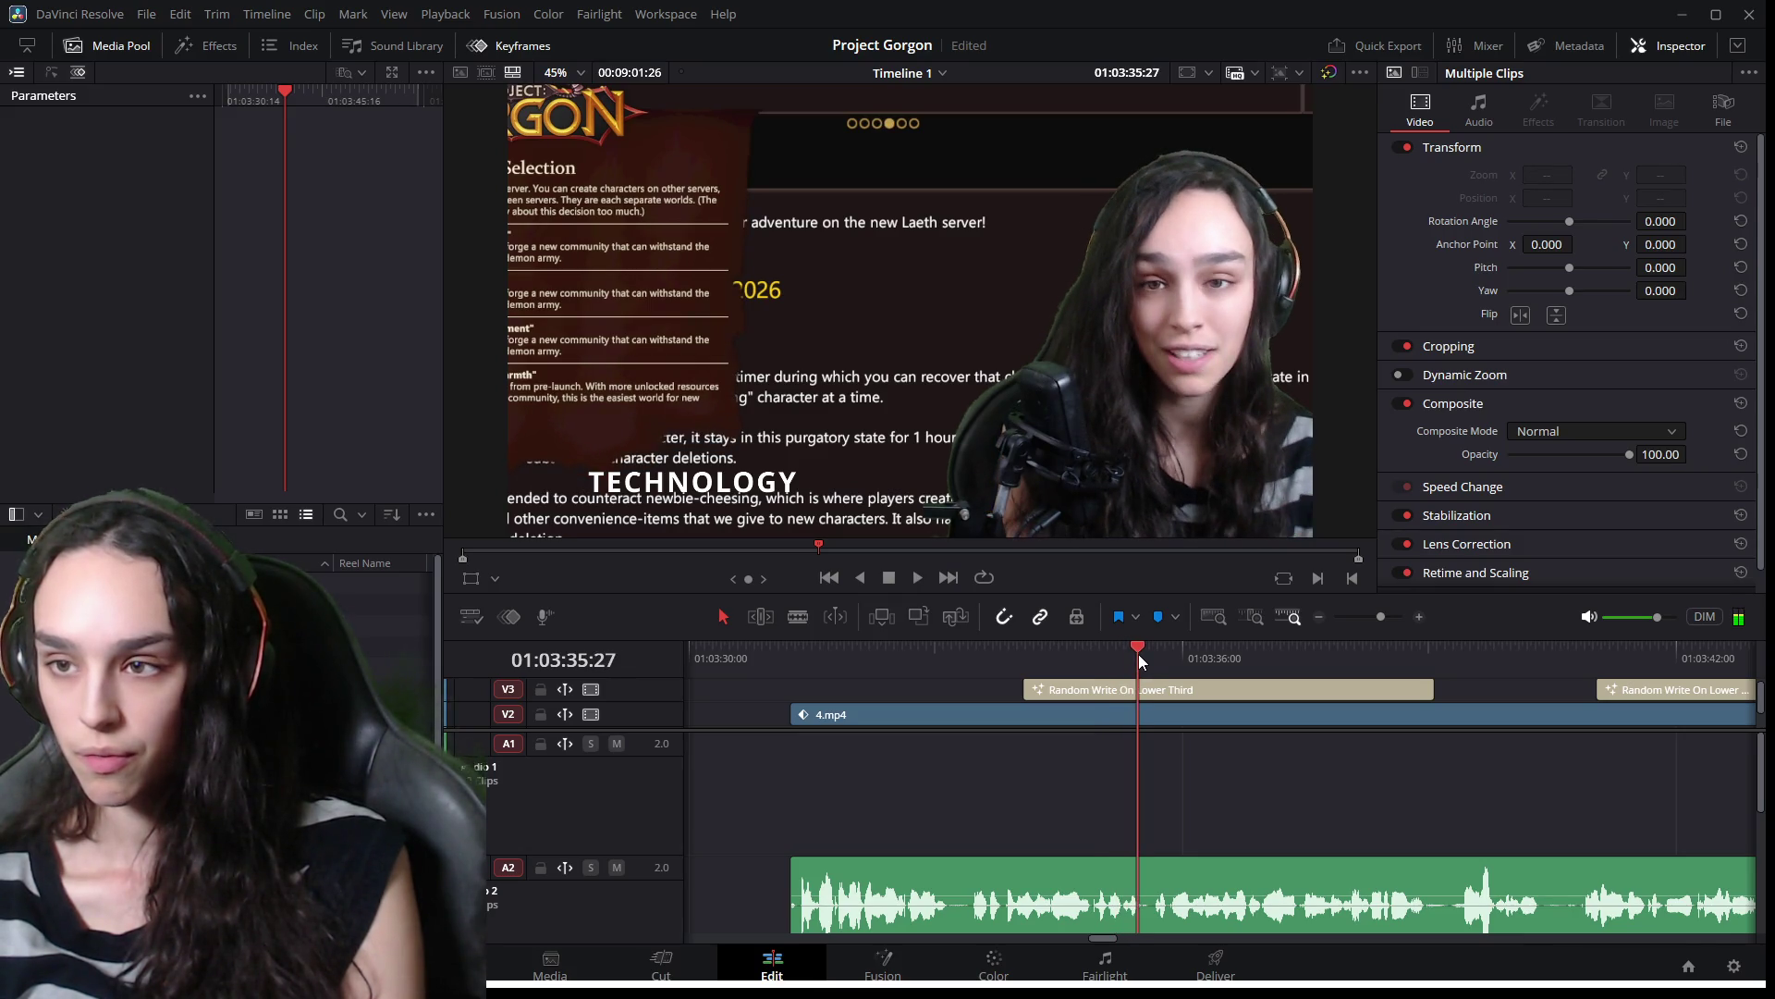
scroll(1127, 815, up, 2)
scroll(1127, 815, down, 3)
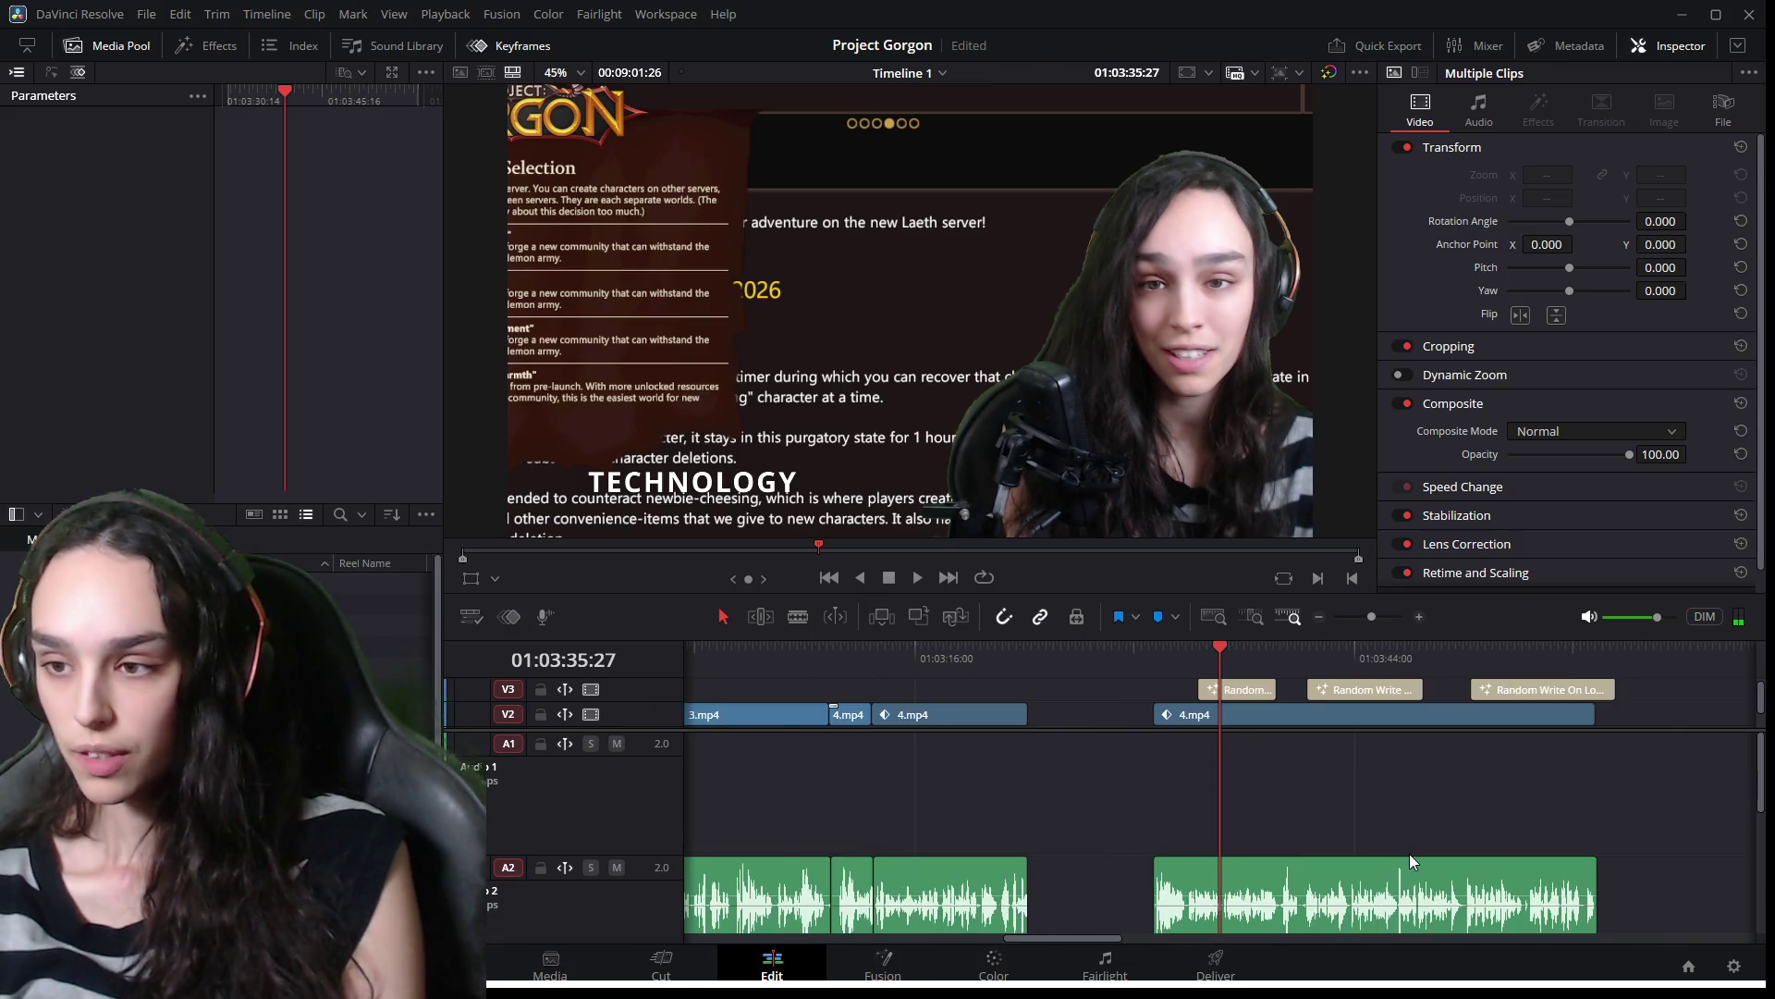
scroll(1363, 891, up, 3)
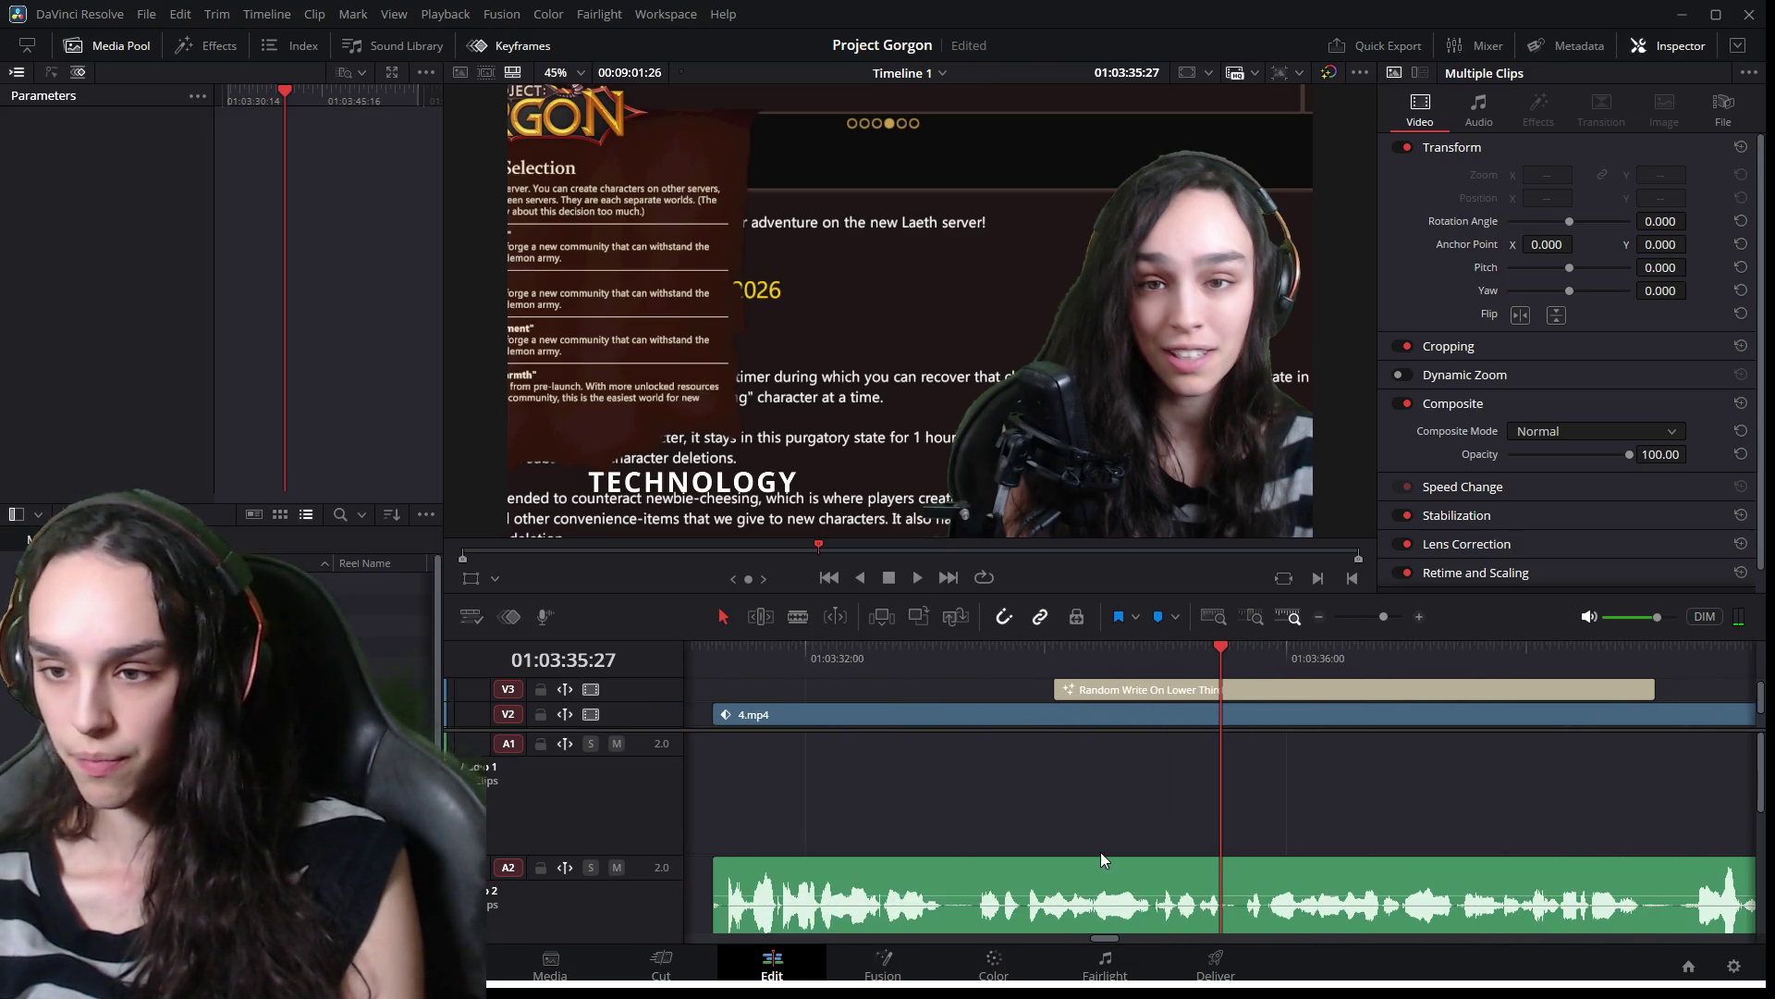
click(1148, 876)
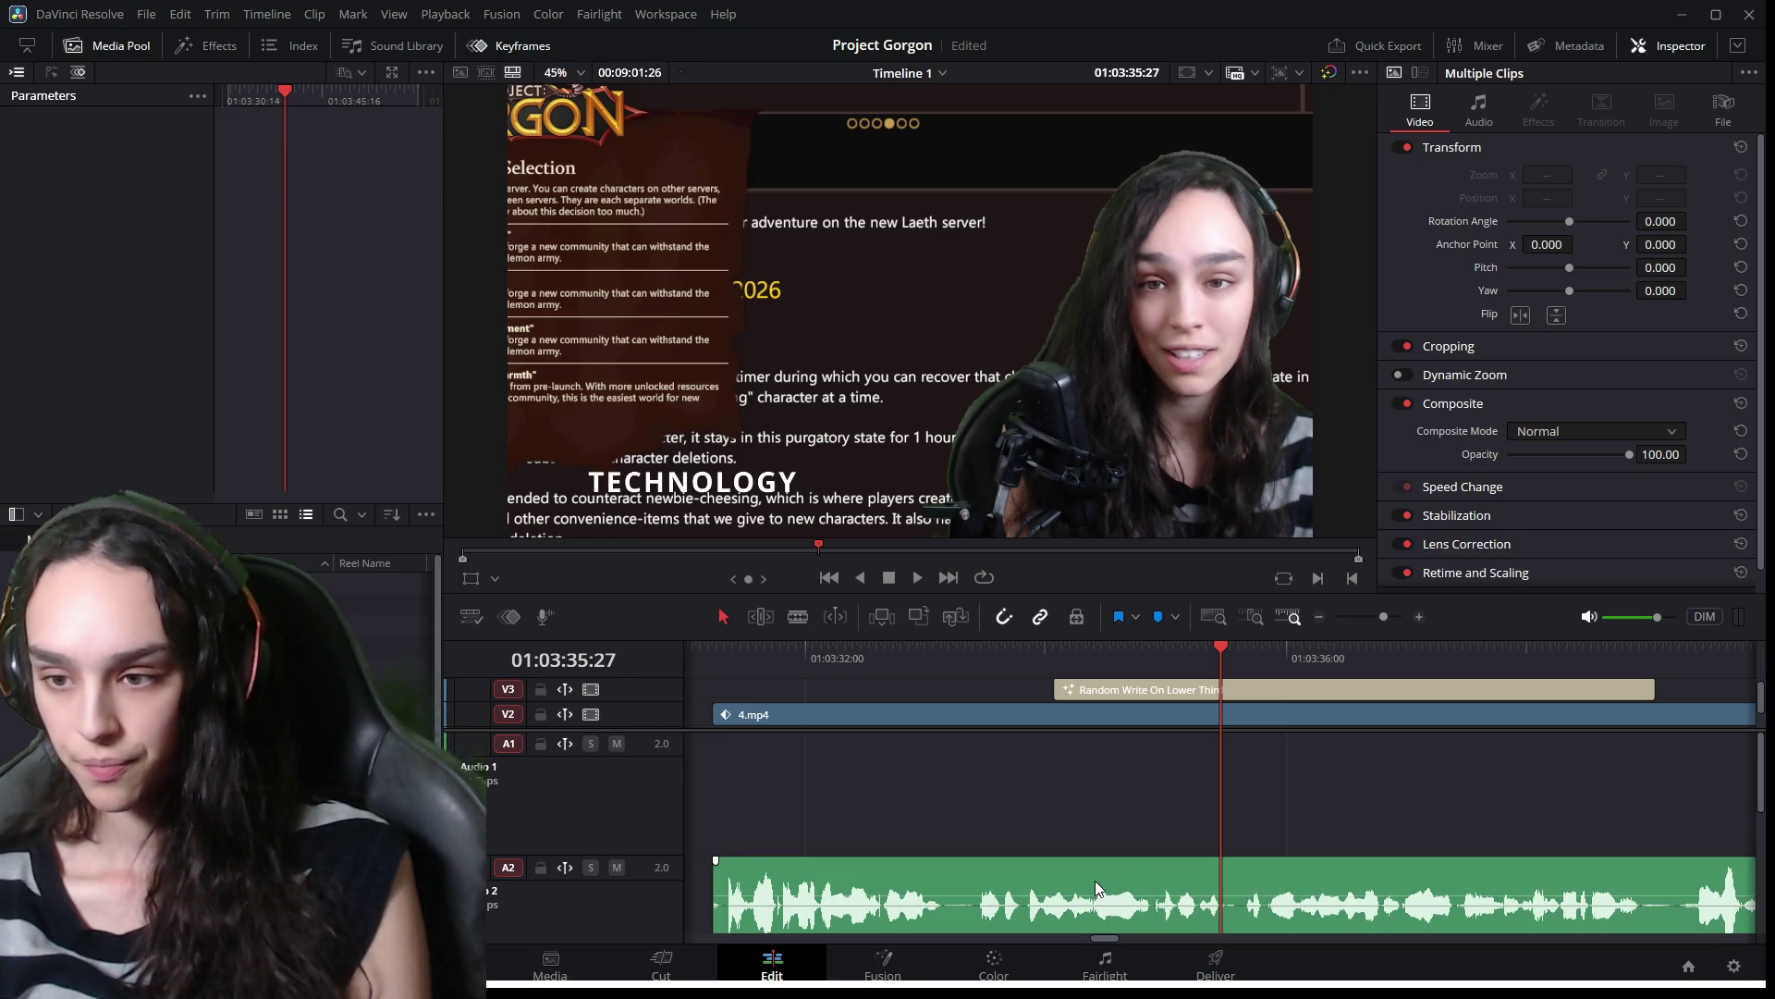
Nudge the 4.mp4 audio on A2 a few frames earlier and replay from 01:03:34:41 to check sync.
mouse_move(1103, 647)
mouse_down()
mouse_move(1019, 654)
mouse_move(1173, 681)
mouse_up()
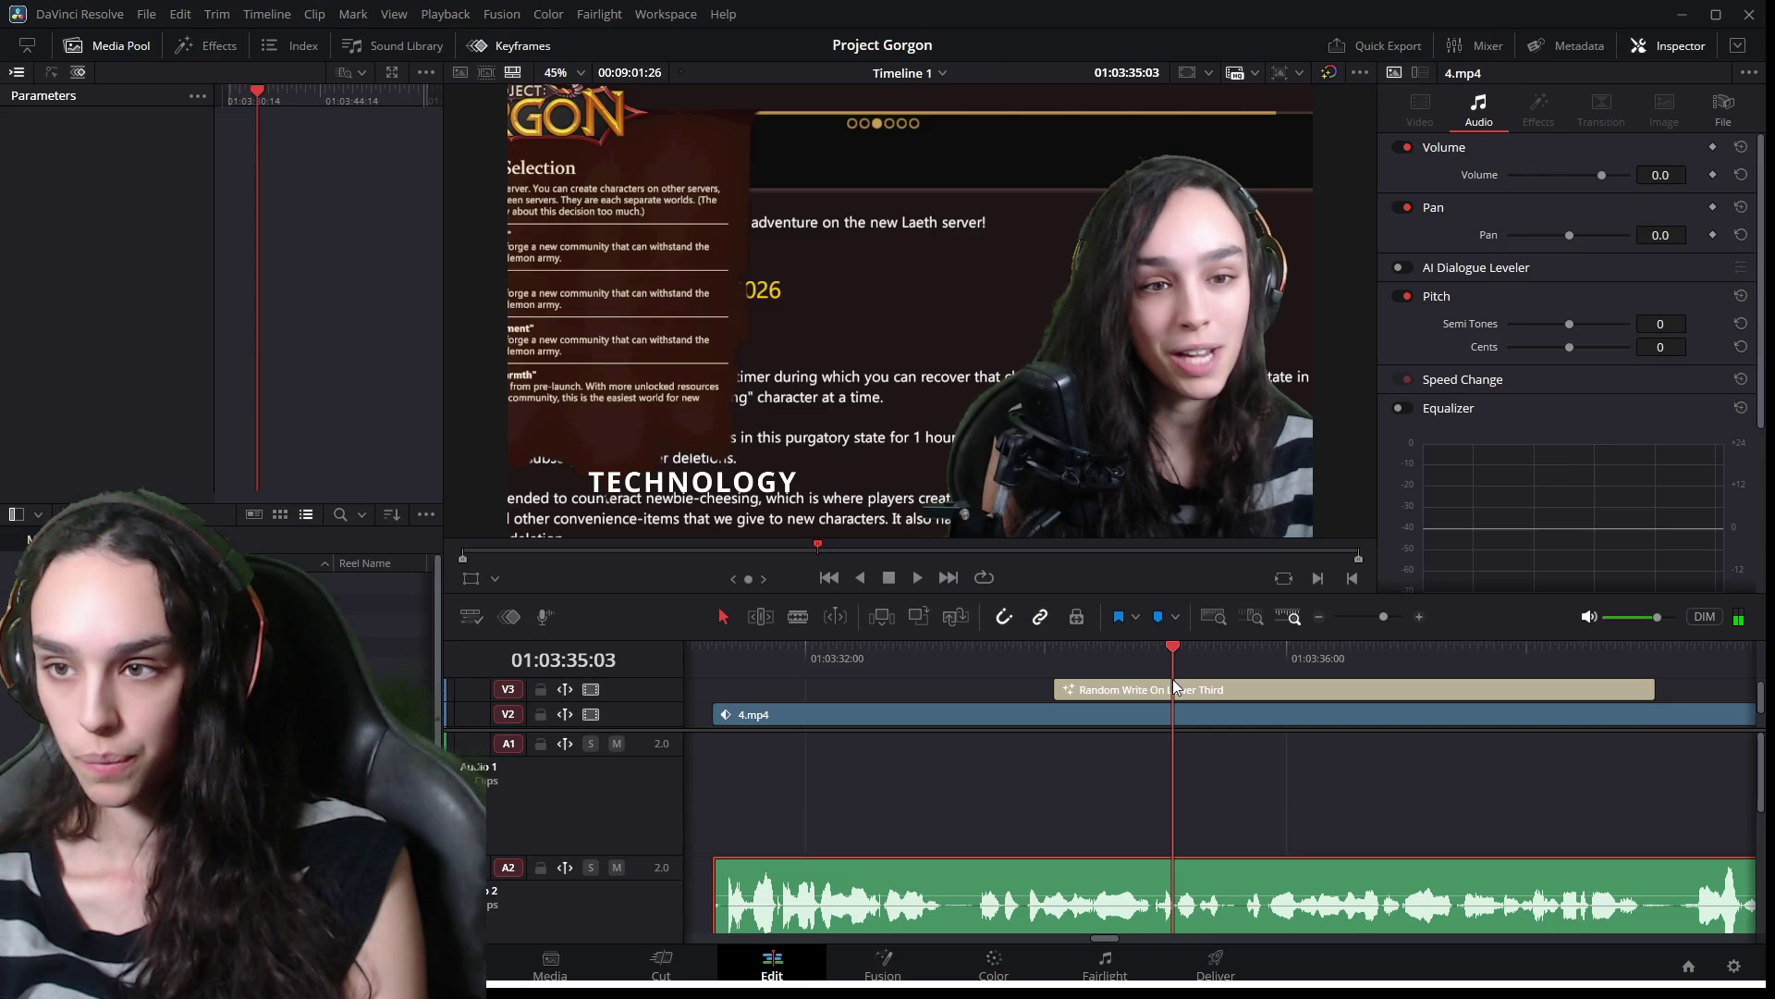
drag(1199, 869, 1188, 869)
click(1128, 661)
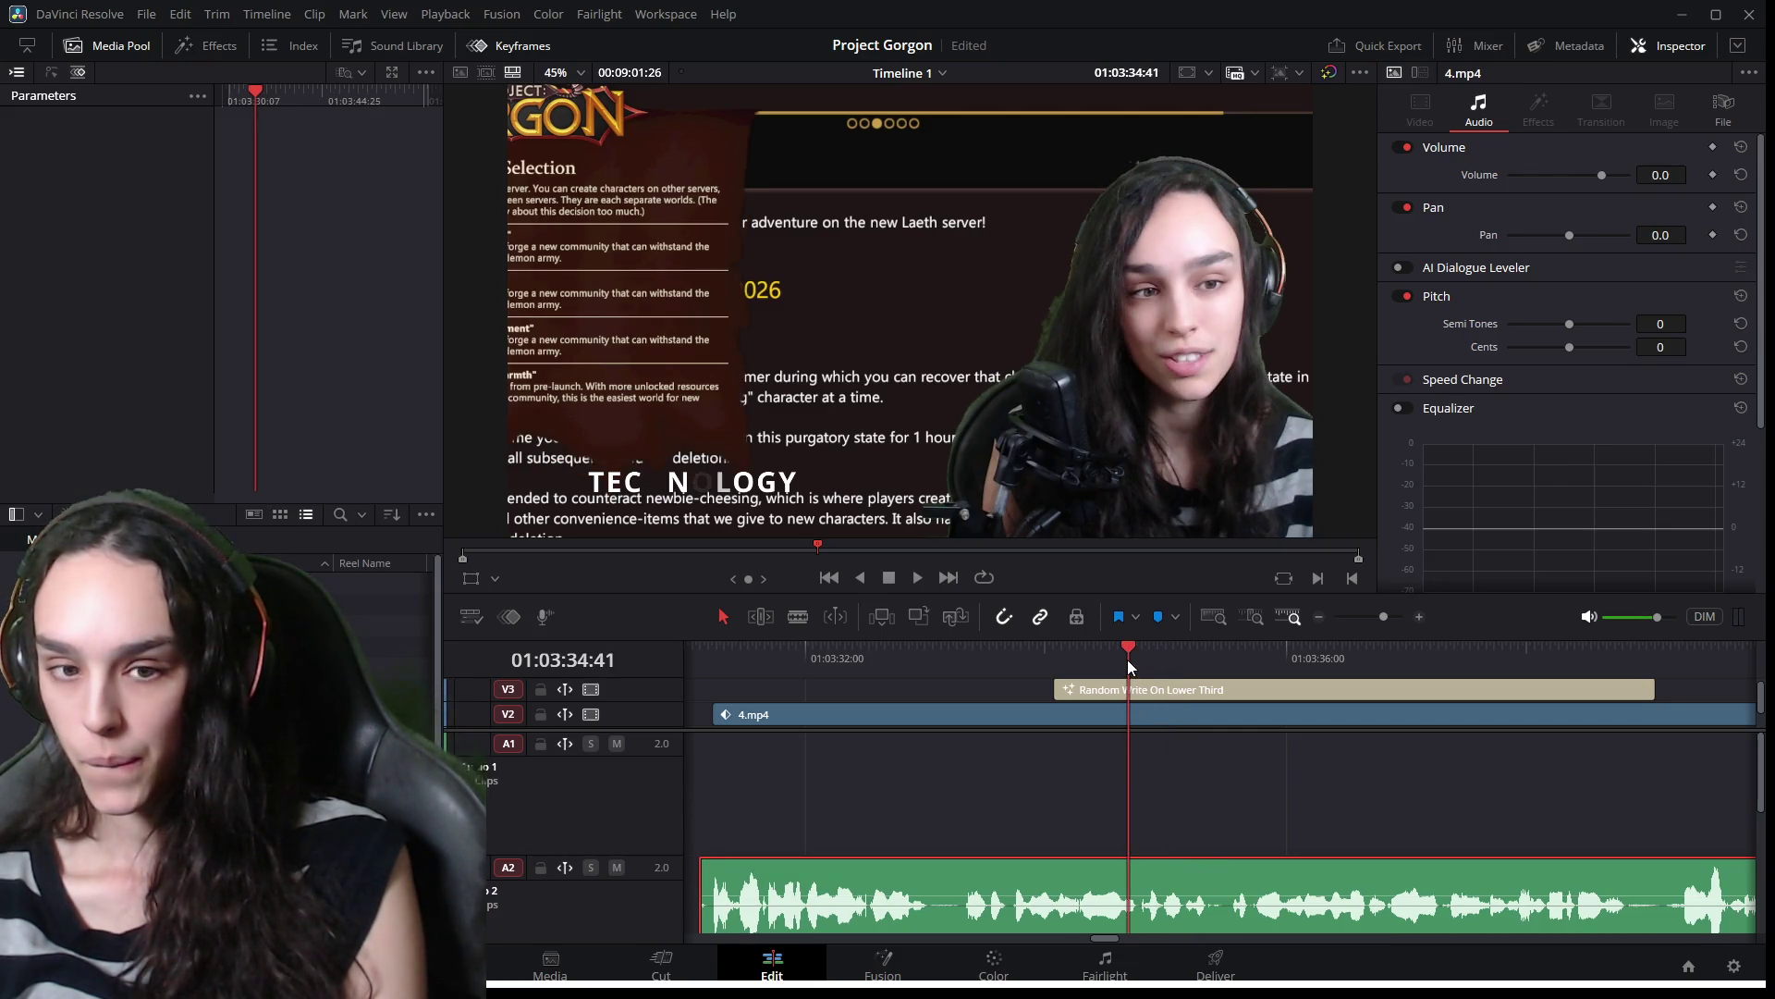
key(space)
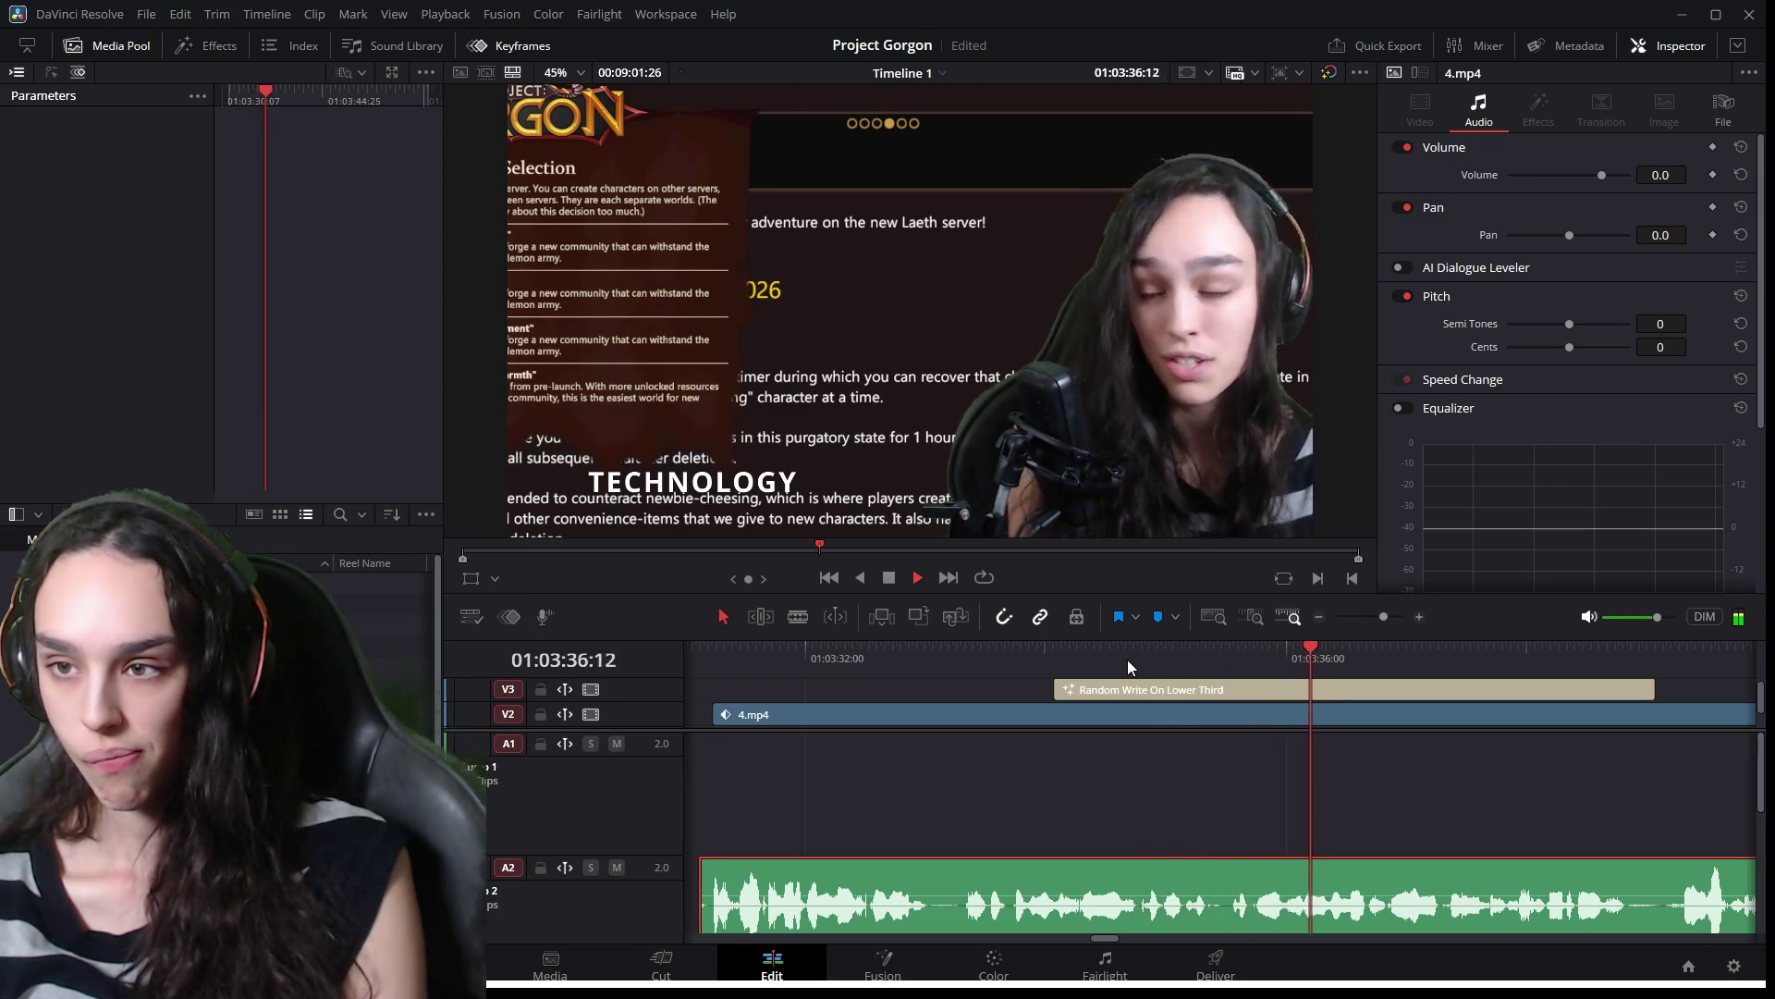
mouse_move(1321, 647)
mouse_down()
mouse_move(1228, 656)
mouse_move(1345, 683)
mouse_move(859, 680)
mouse_up()
Review playback from 01:03:31:15, recheck around 01:03:38:15, then zoom out to the whole timeline.
key(ctrl+minus)
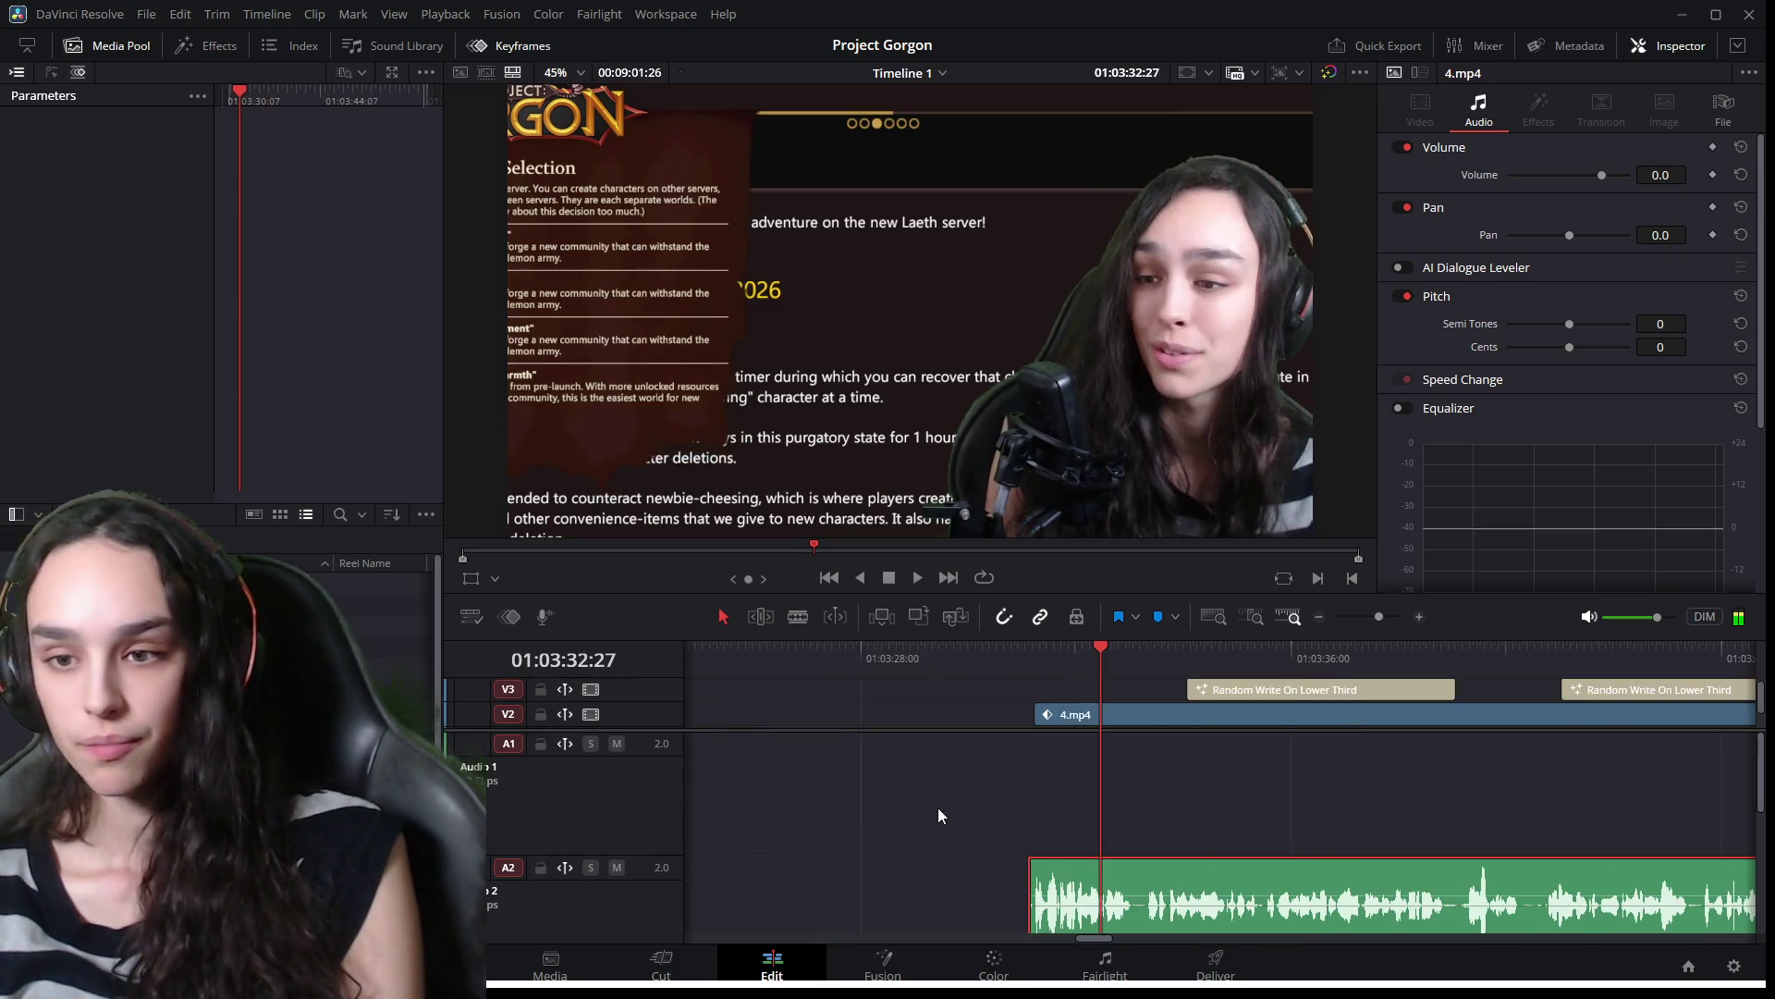
click(1040, 666)
key(space)
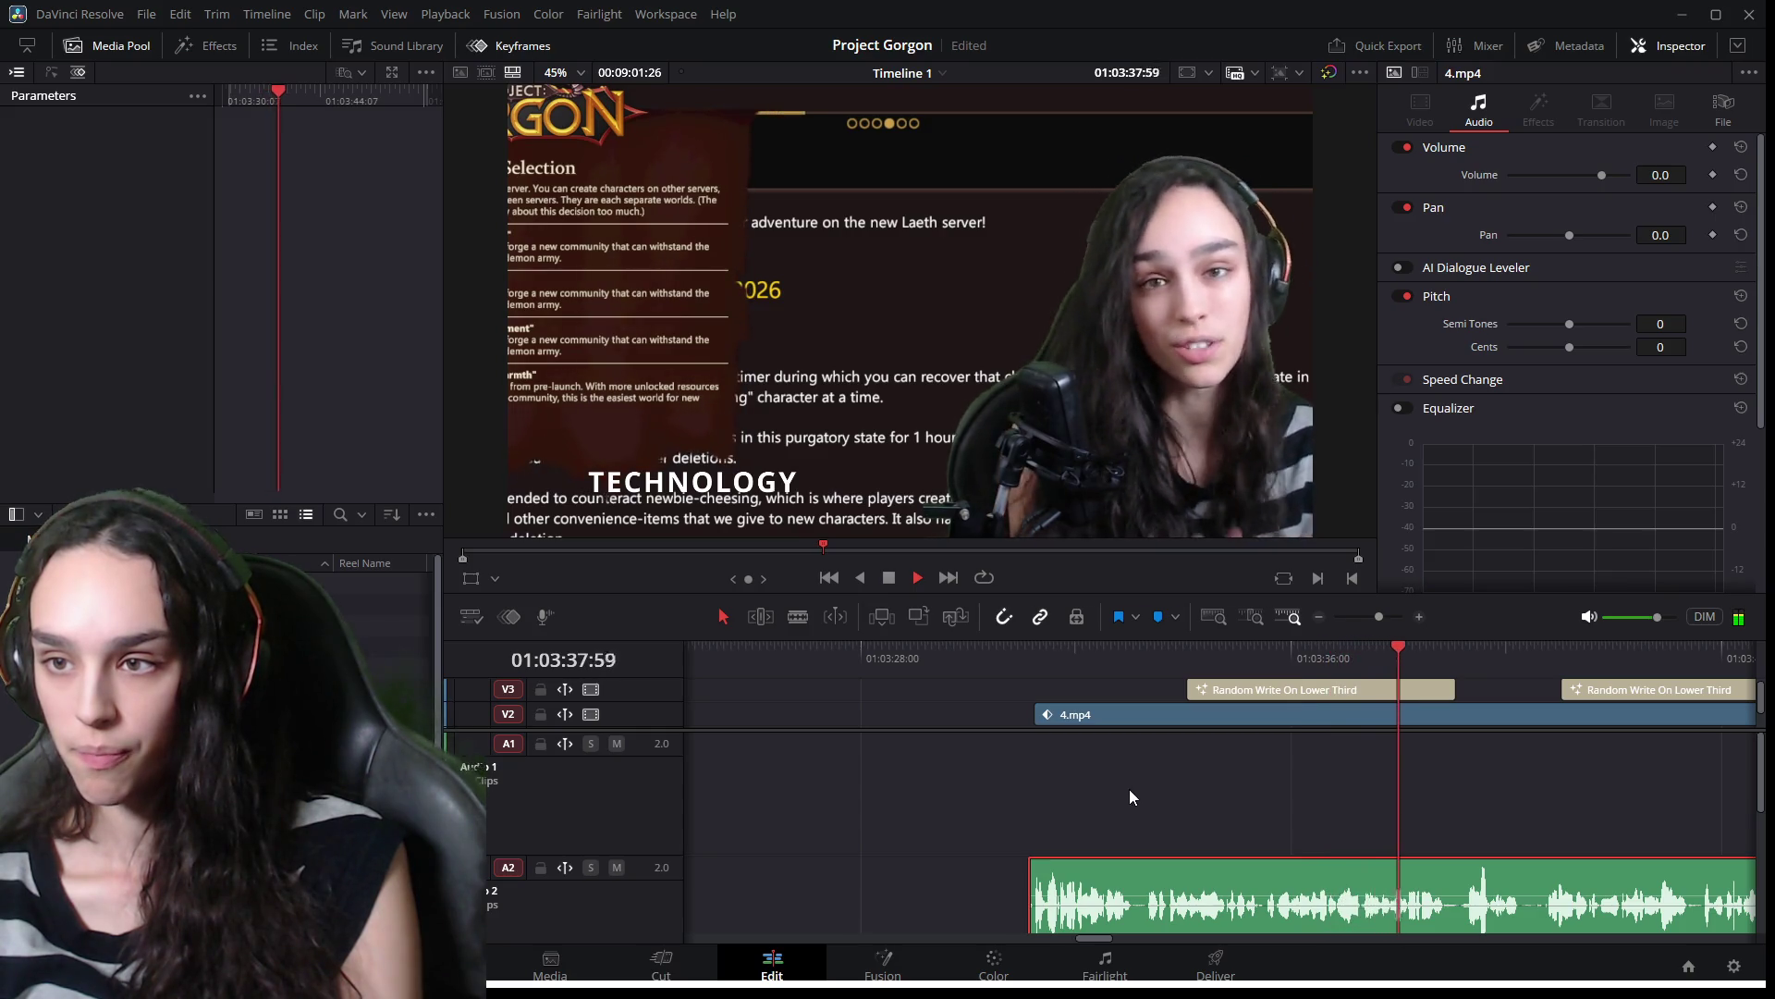
key(space)
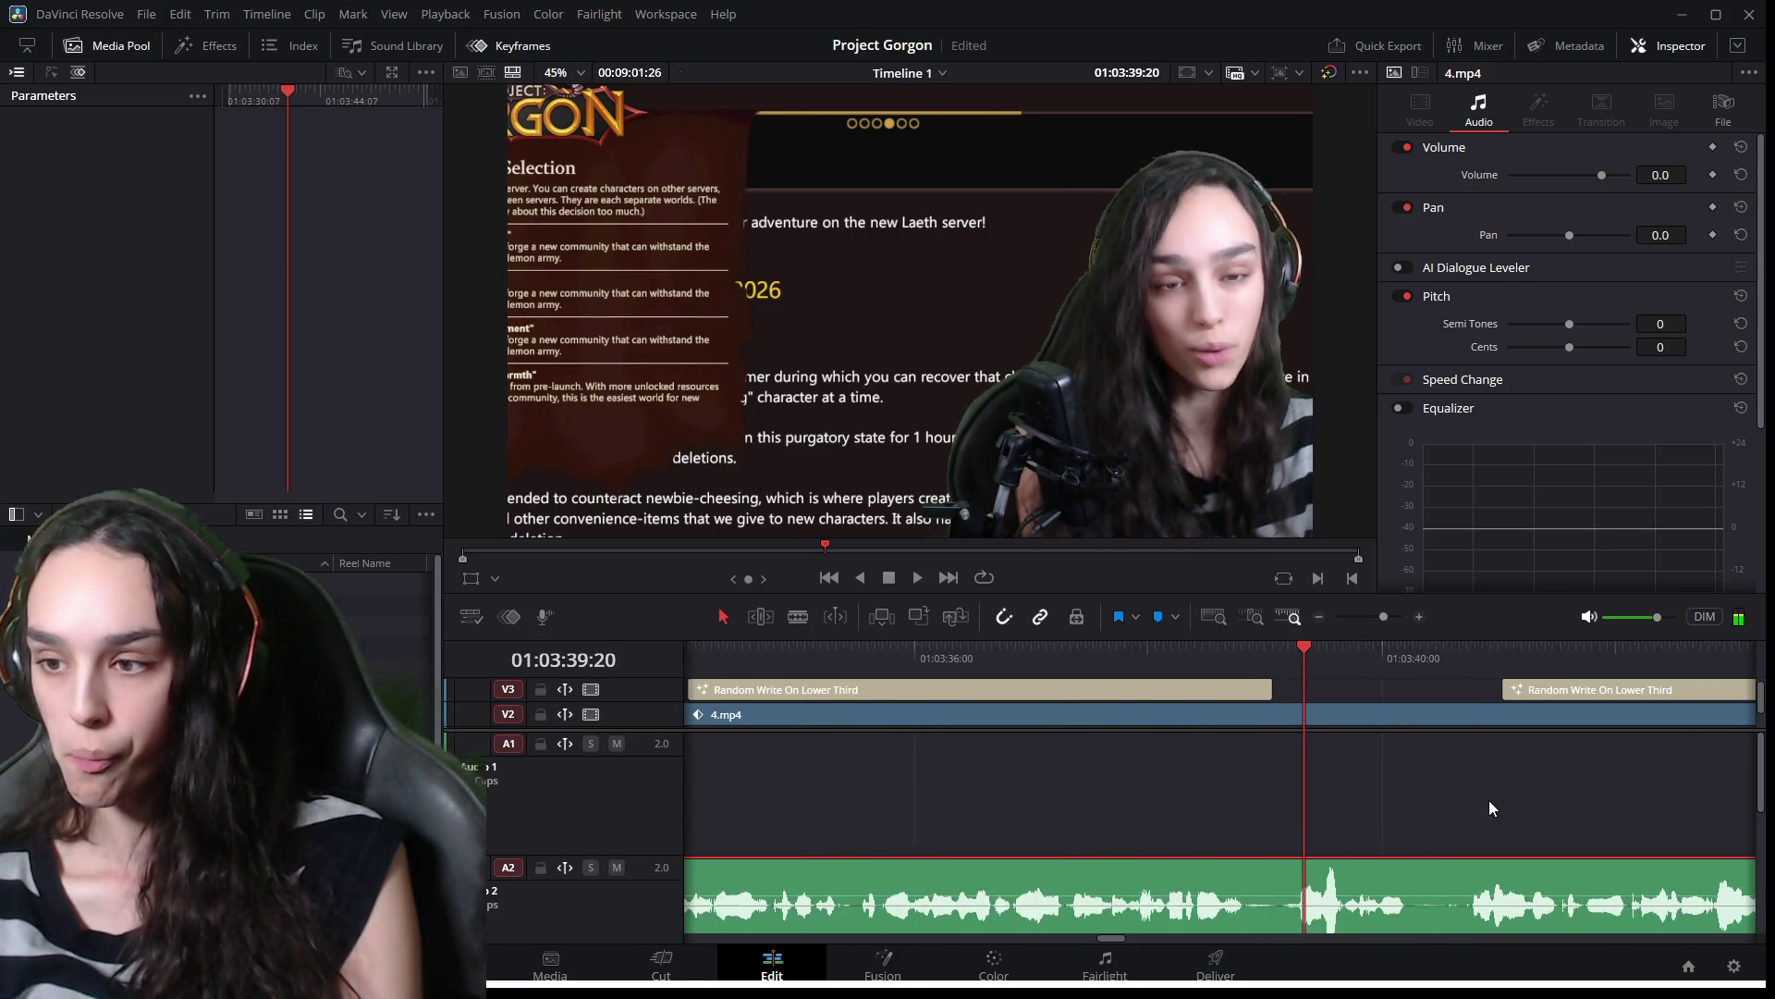
scroll(1488, 801, up, 1)
drag(1035, 651, 1419, 690)
key(ctrl+minus)
key(ctrl+minus)
key(ctrl+minus)
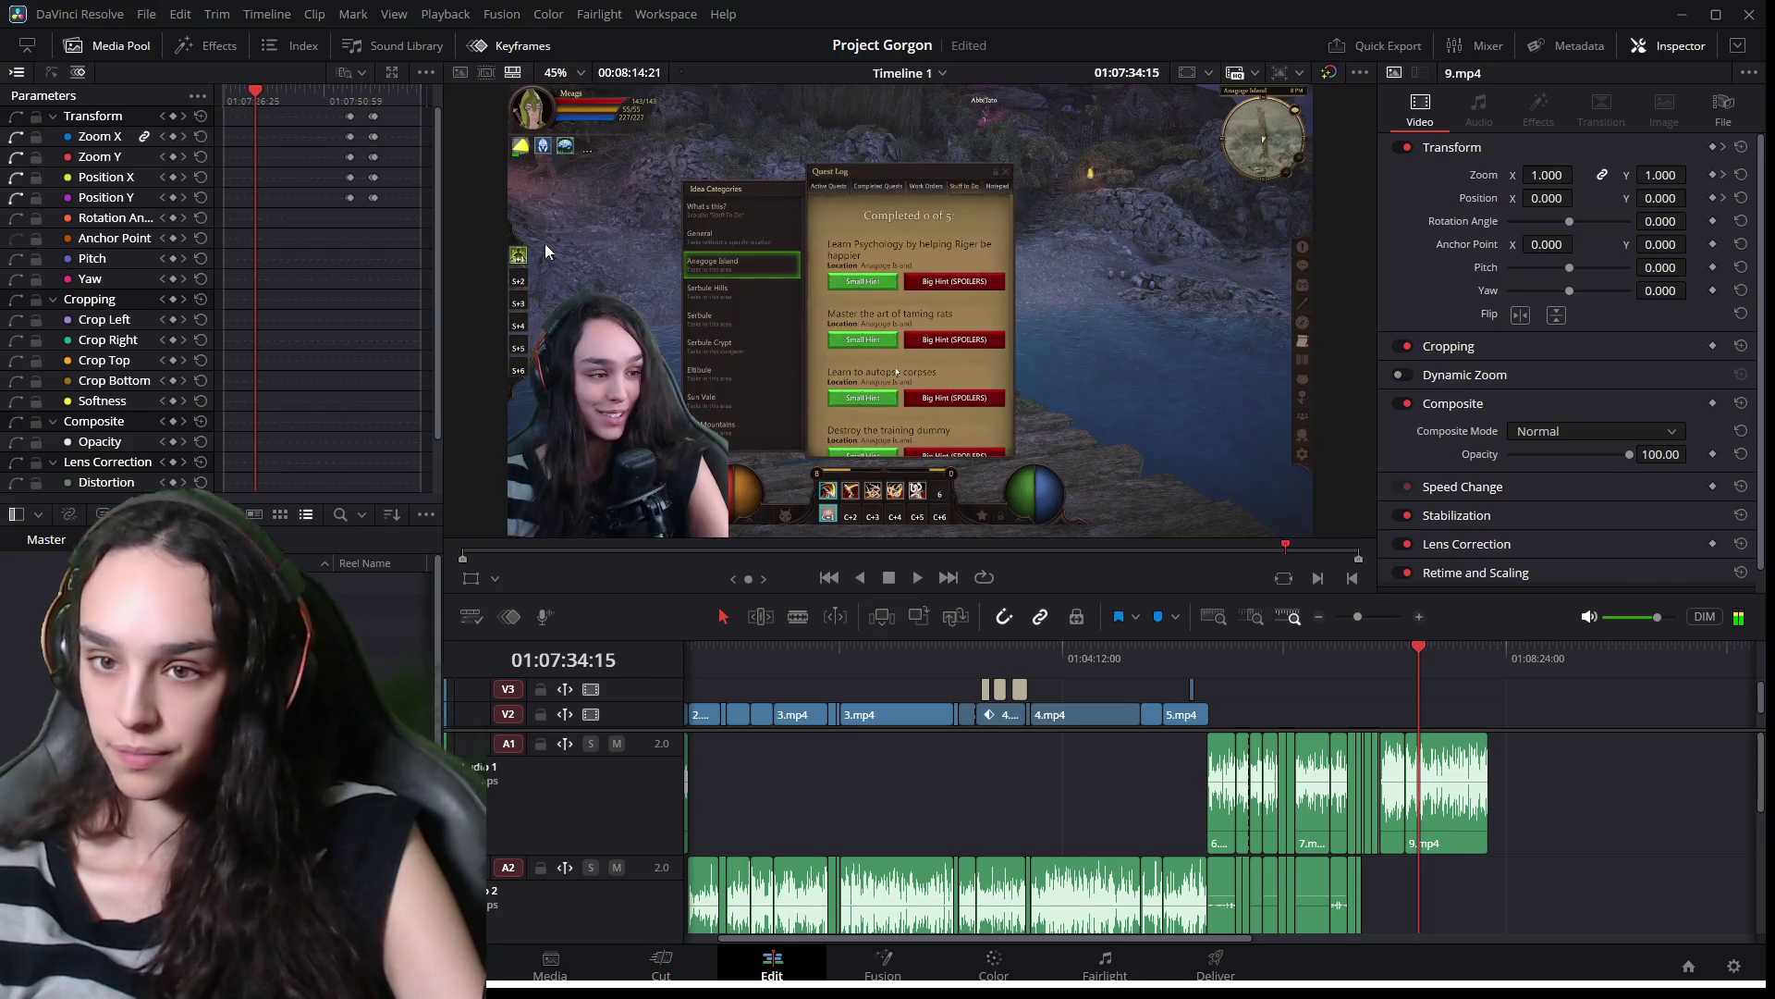
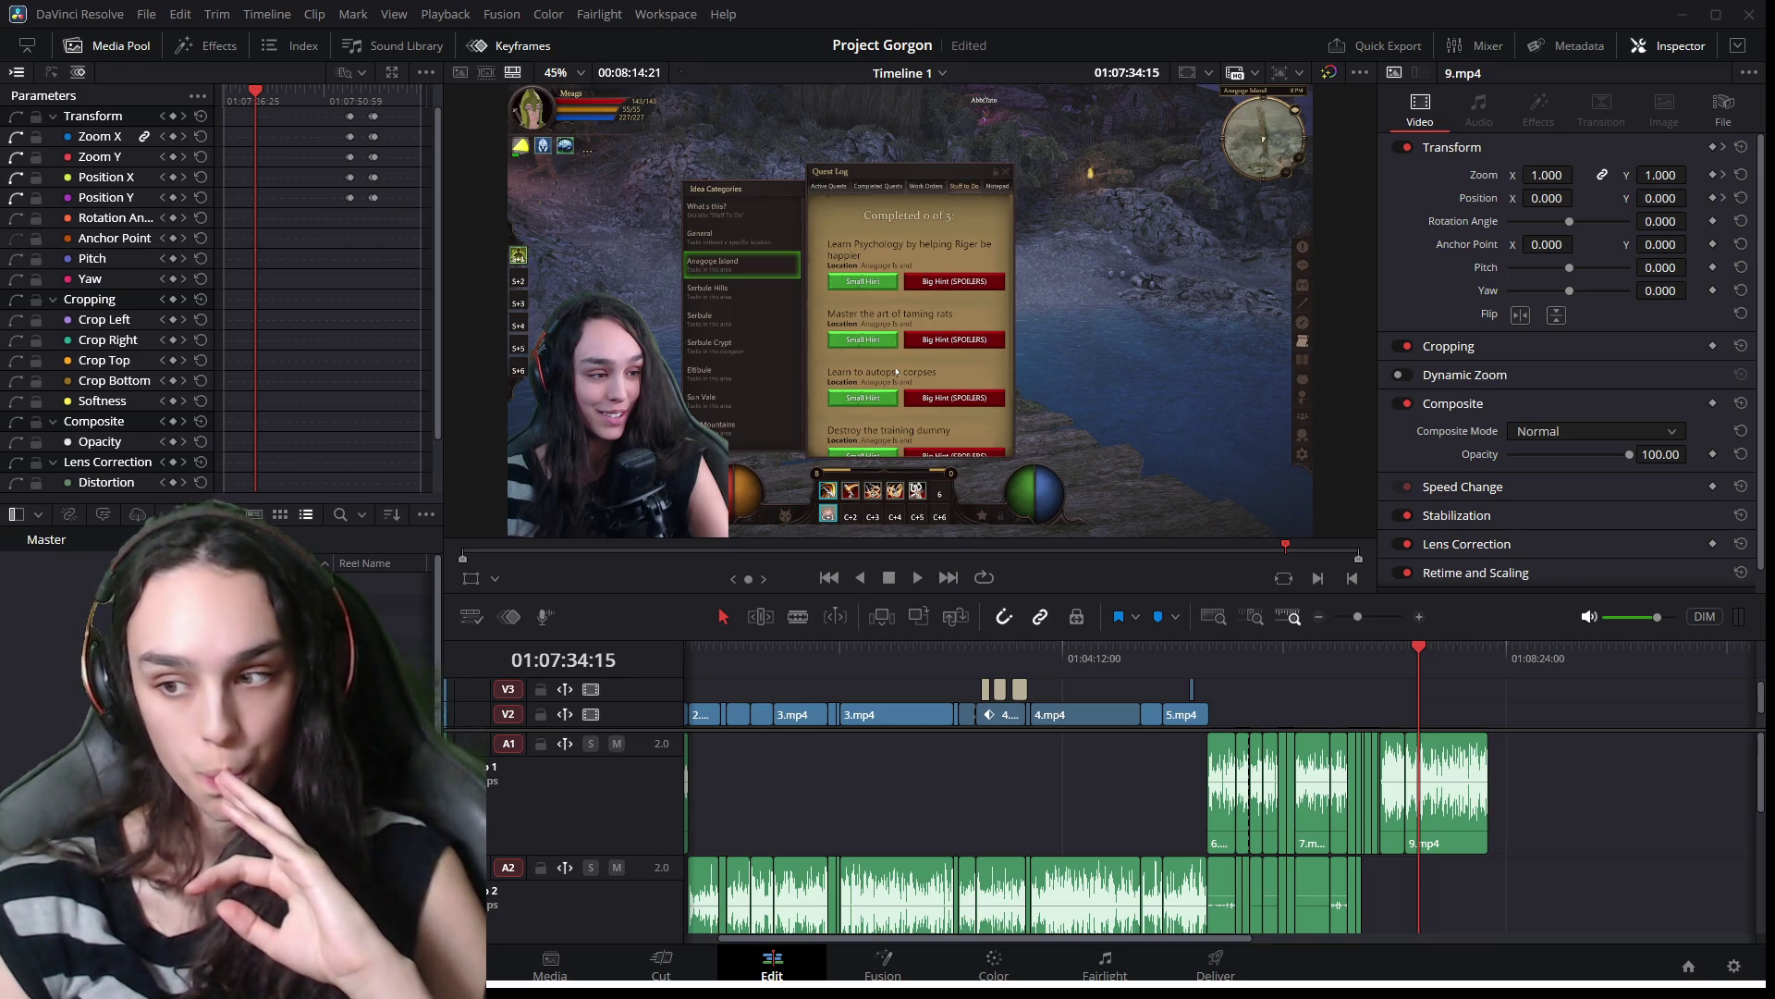
Switch from DaVinci Resolve to the video player window showing the gameplay recording.
key(alt+Tab)
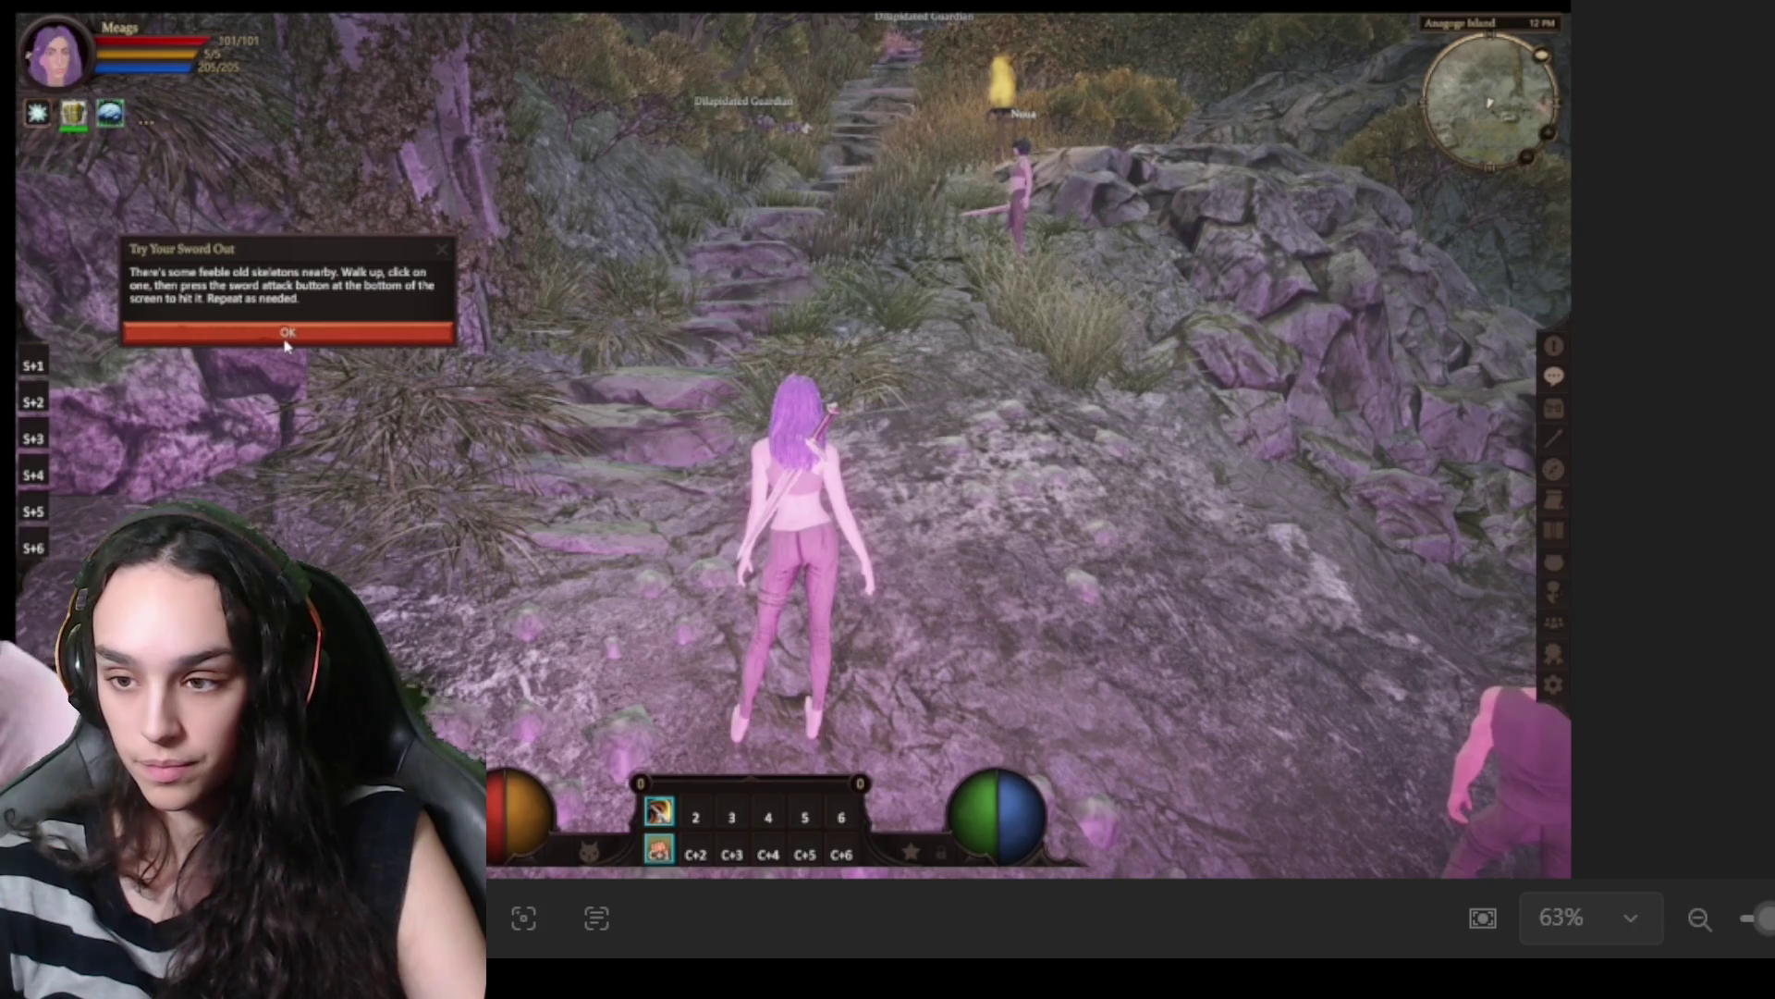
click(1554, 348)
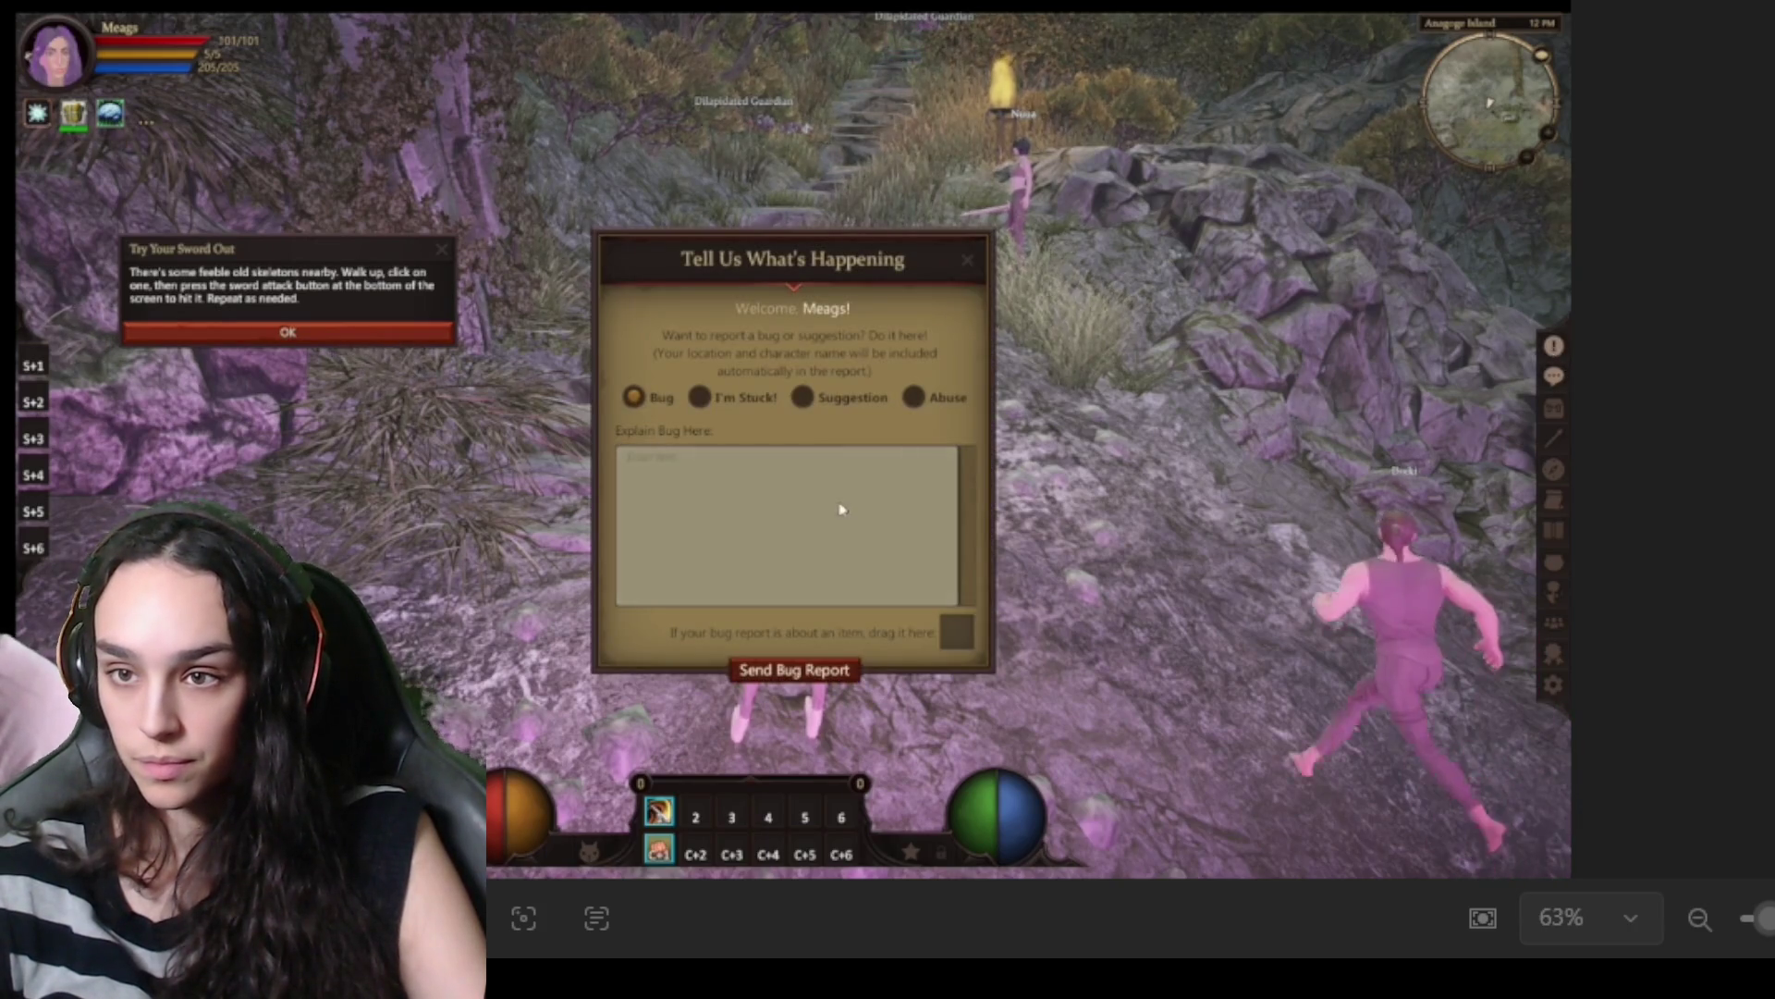
click(960, 258)
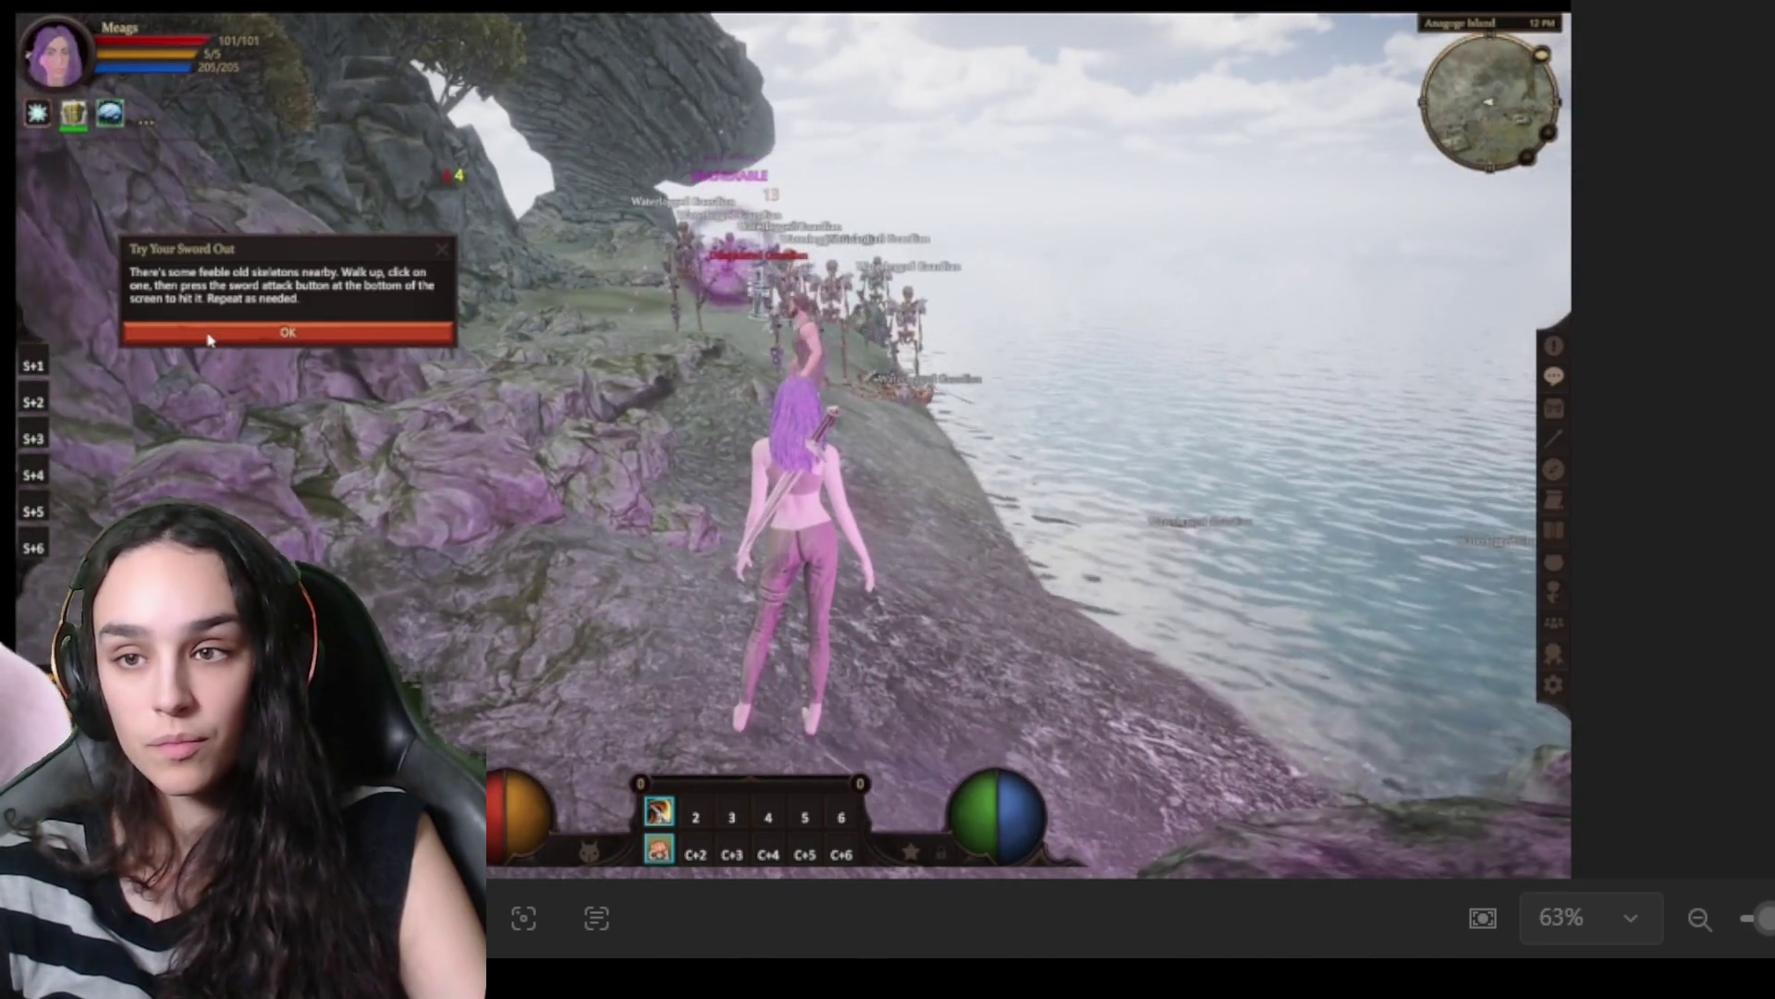
click(209, 340)
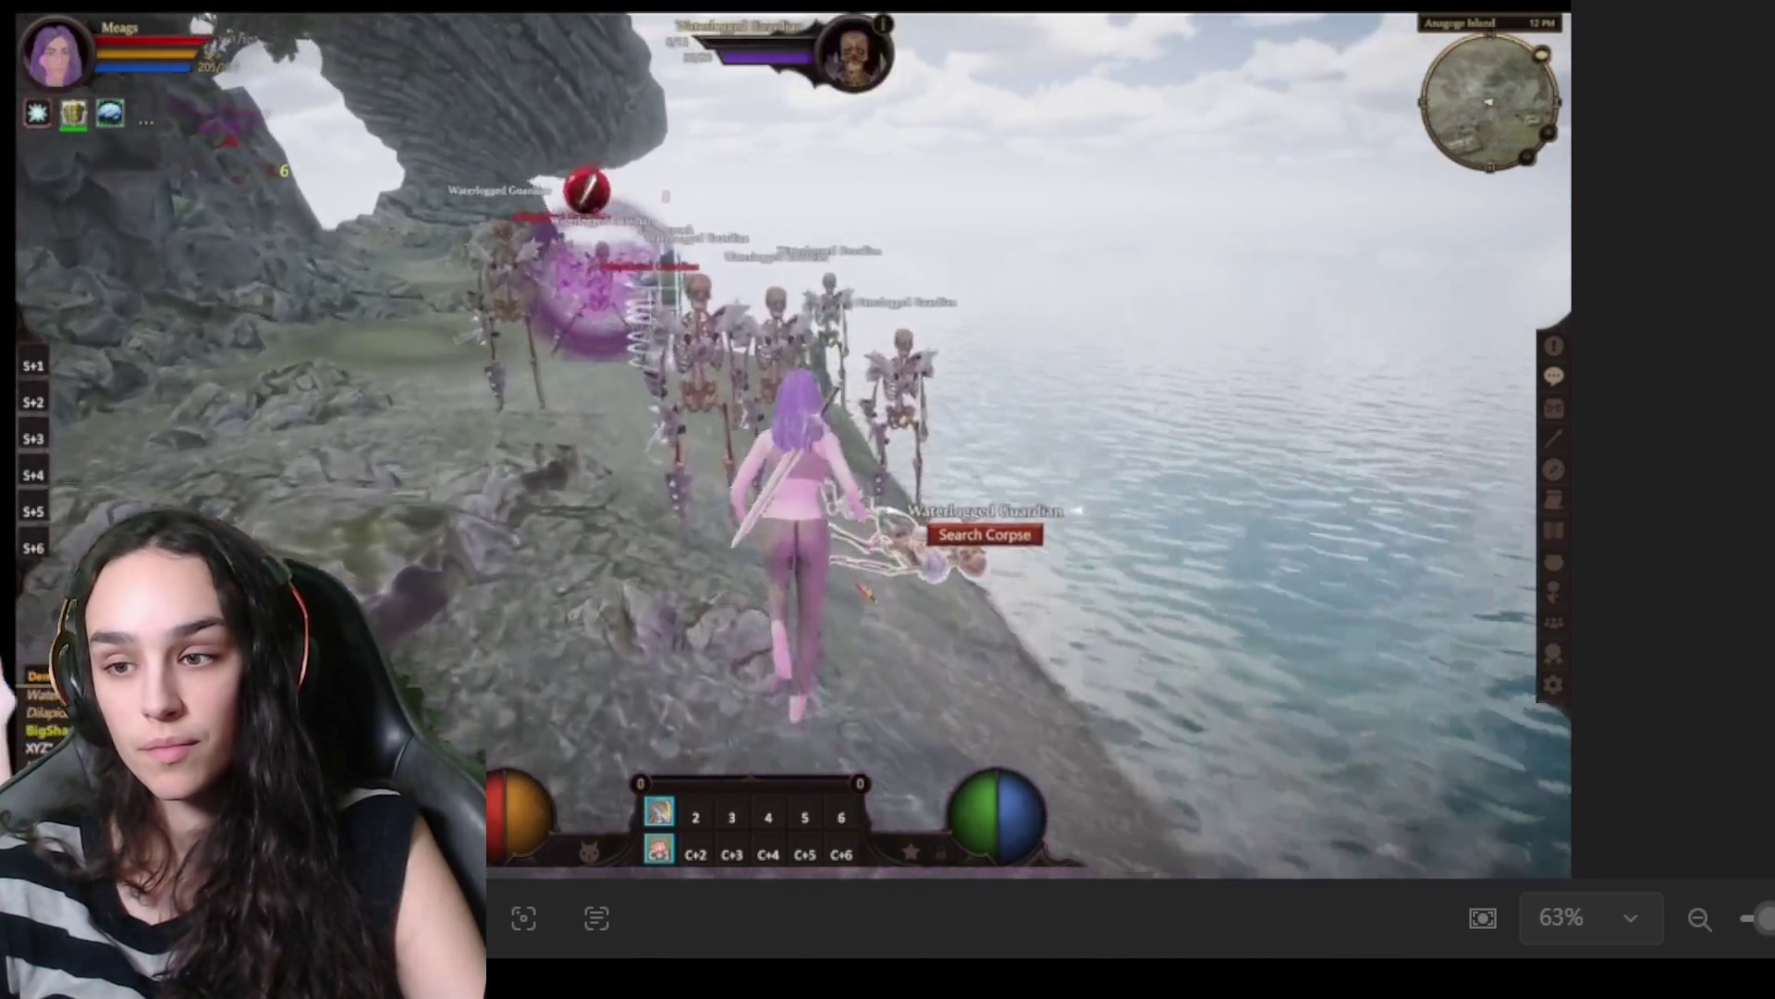
Search the Waterlogged Guardian corpse for loot and close the empty loot window.
click(985, 535)
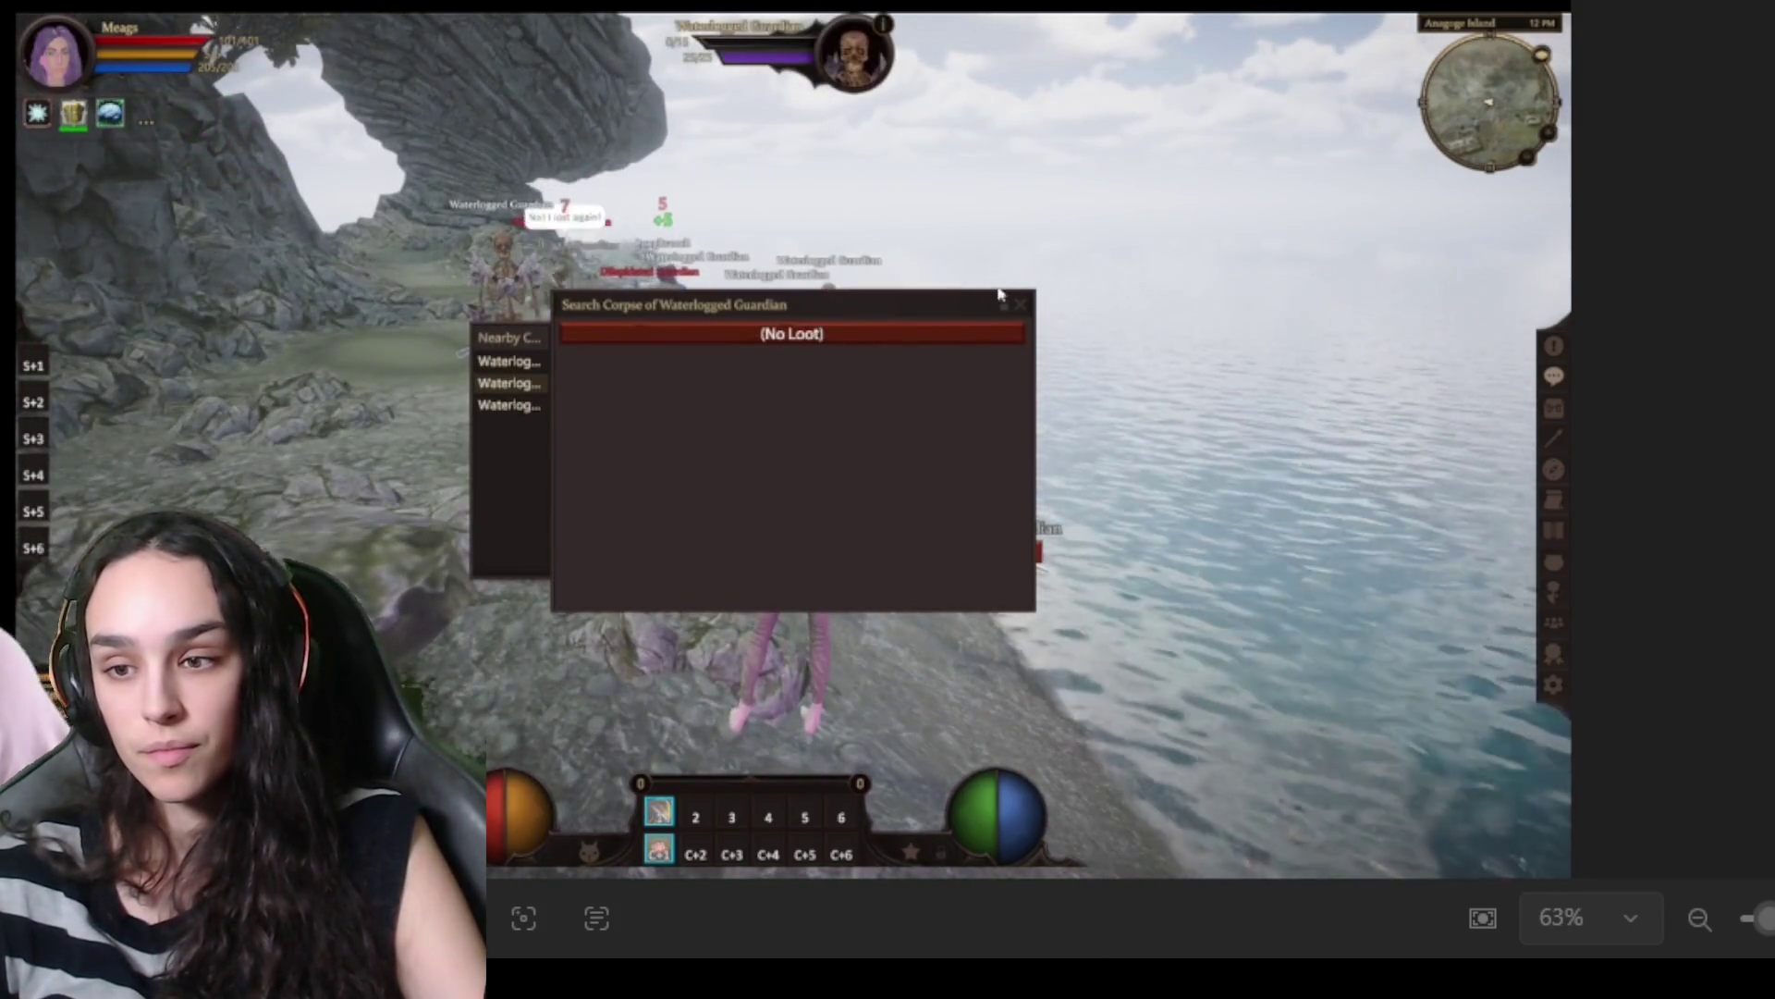
click(1024, 303)
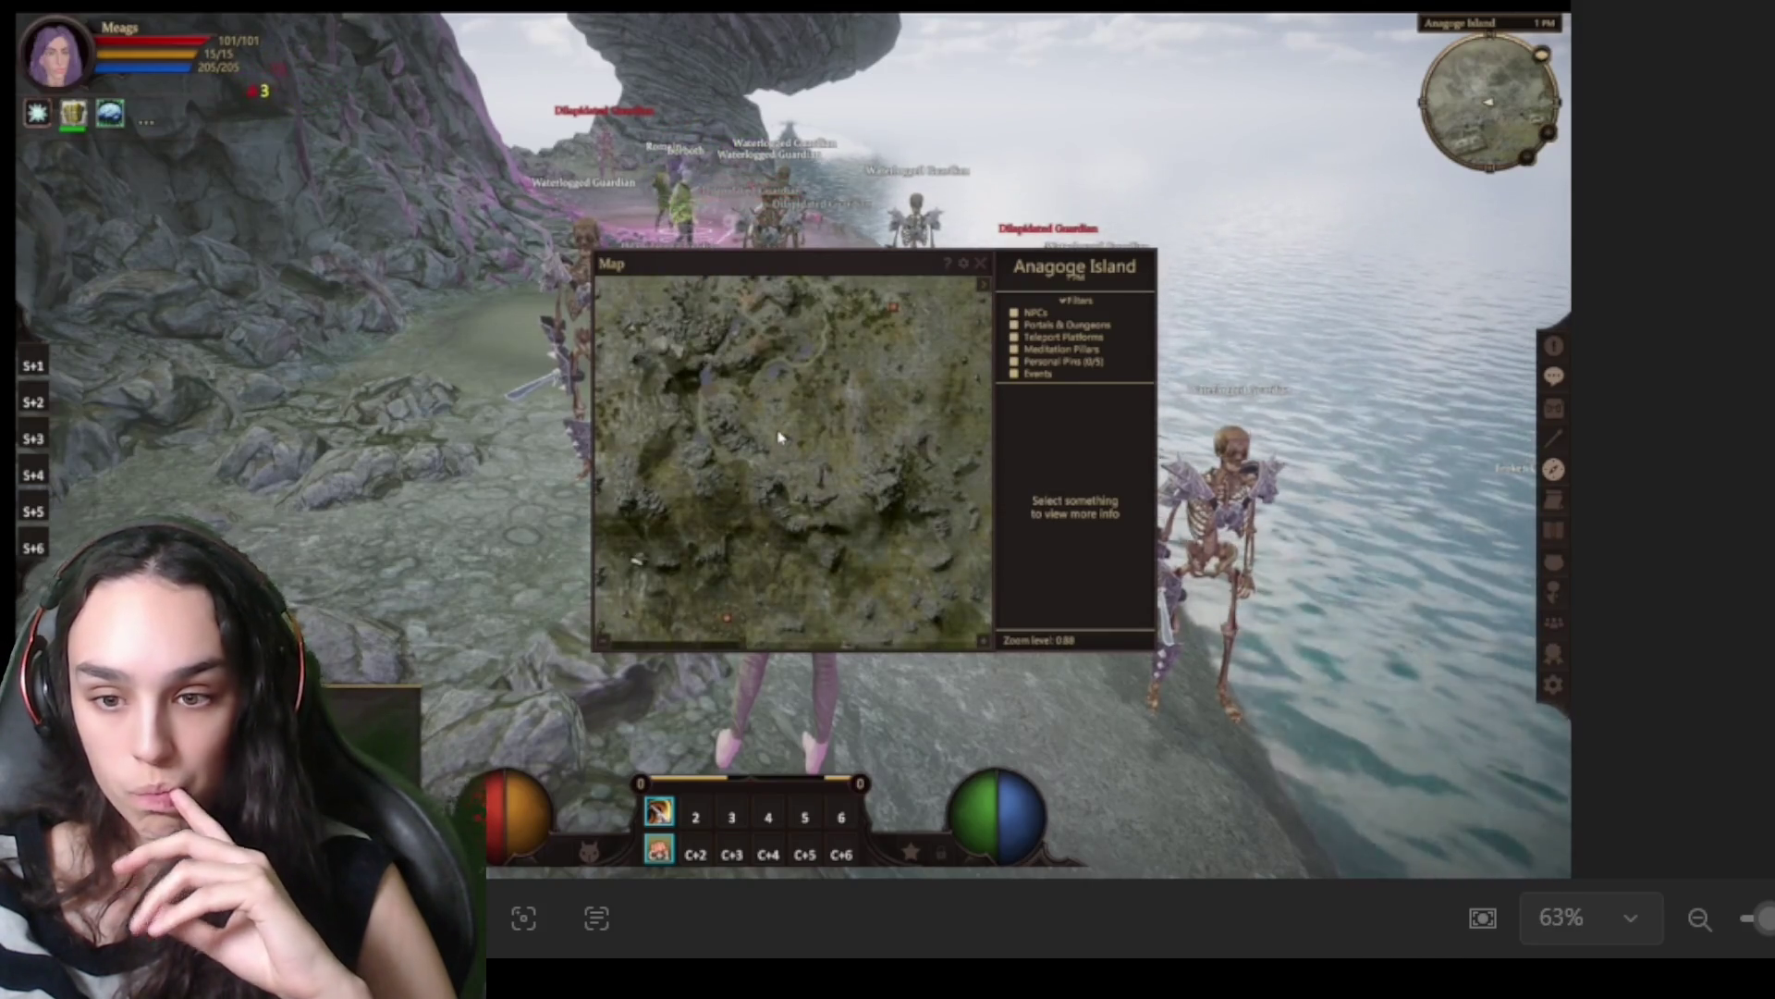
Close the Anagoge Island map window with M.
key(m)
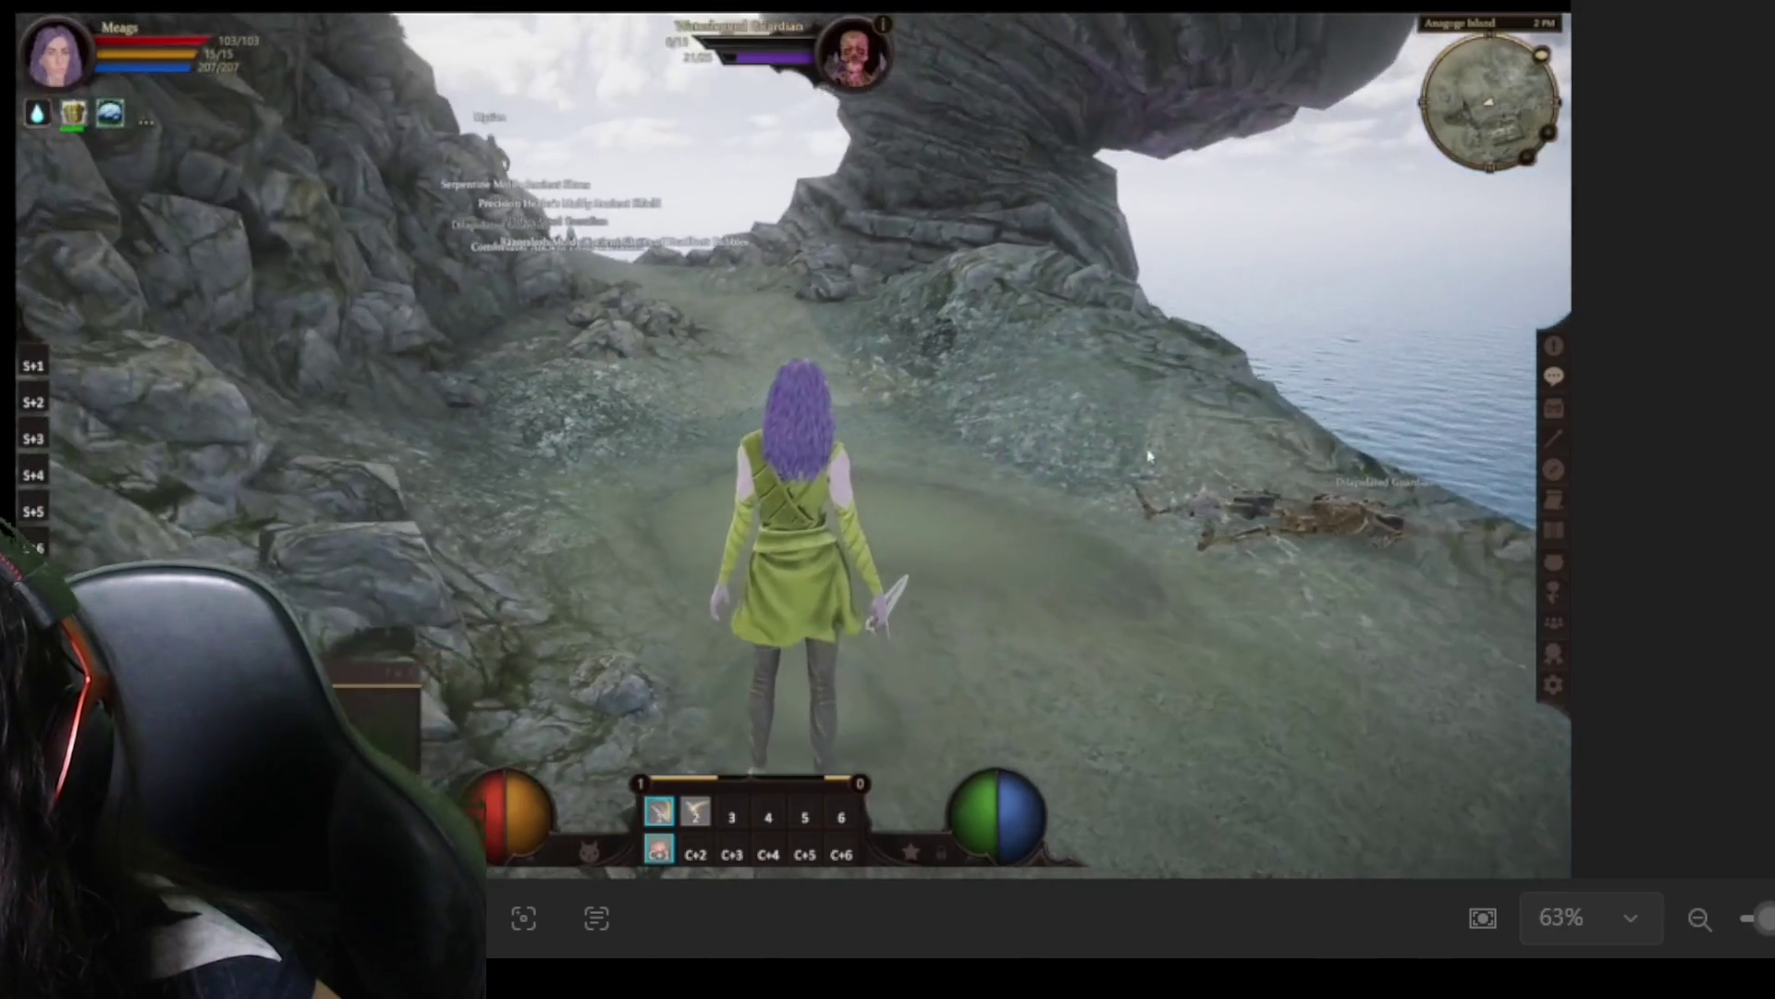
Open the character's inventory.
click(1561, 409)
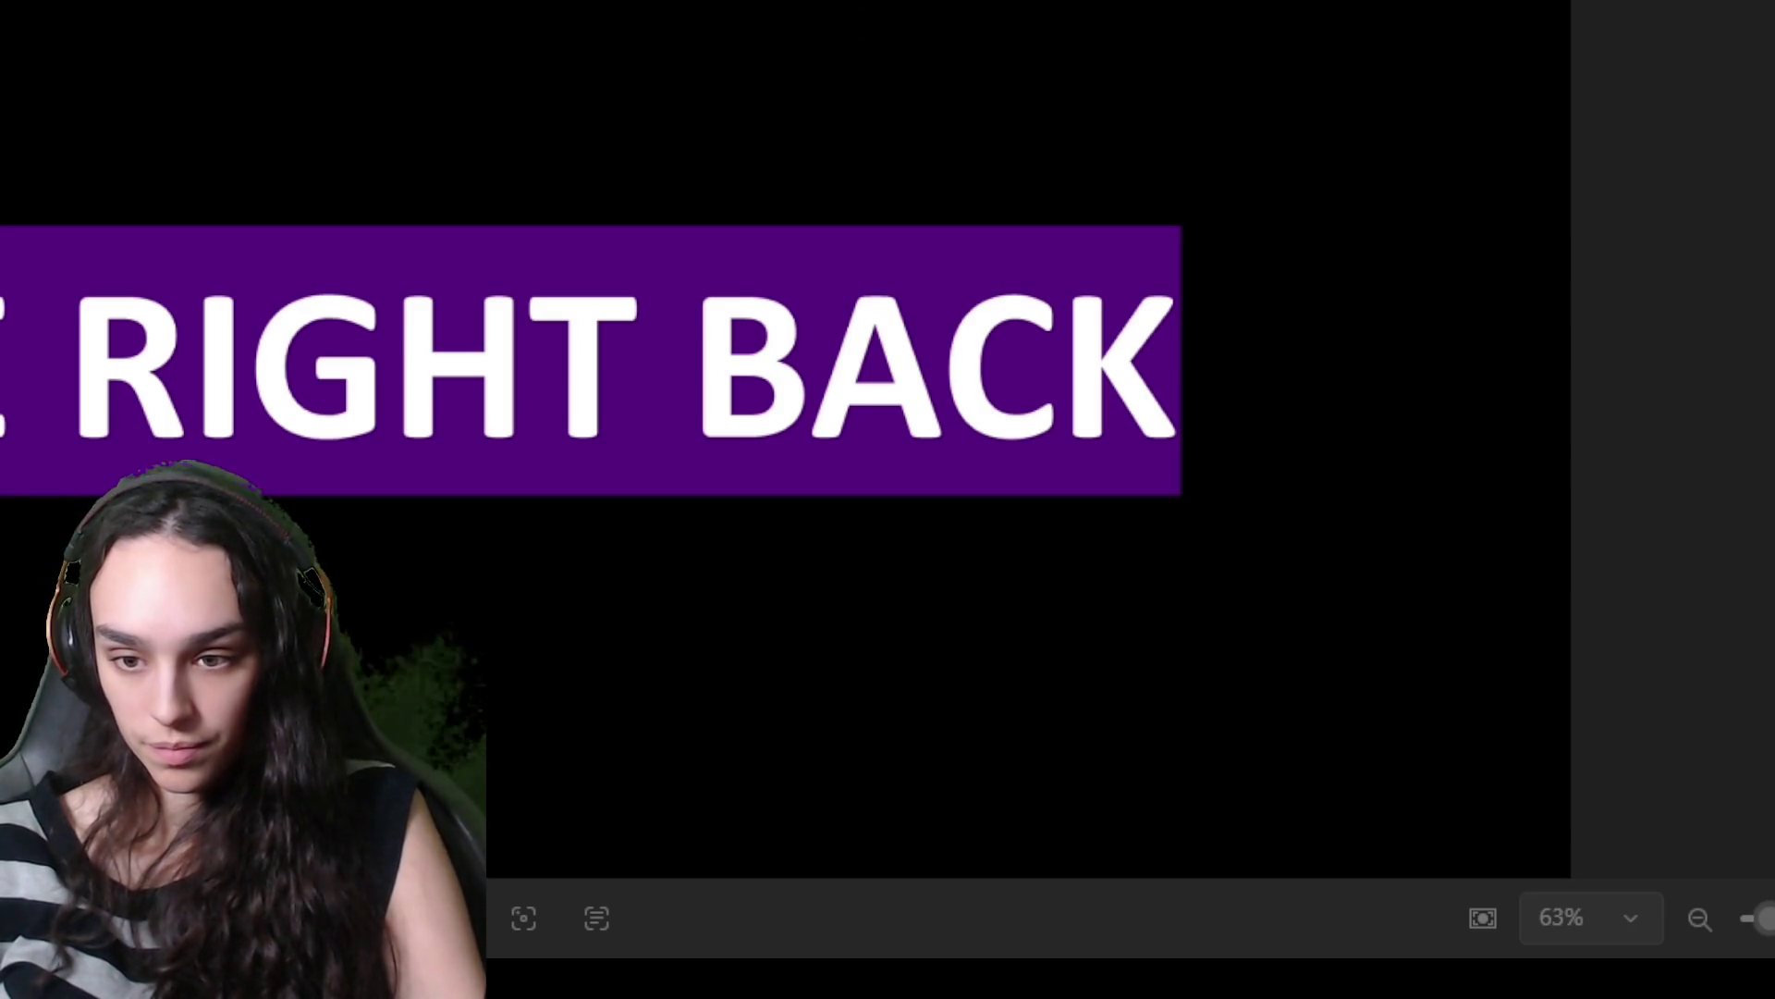
mouse_move(523, 826)
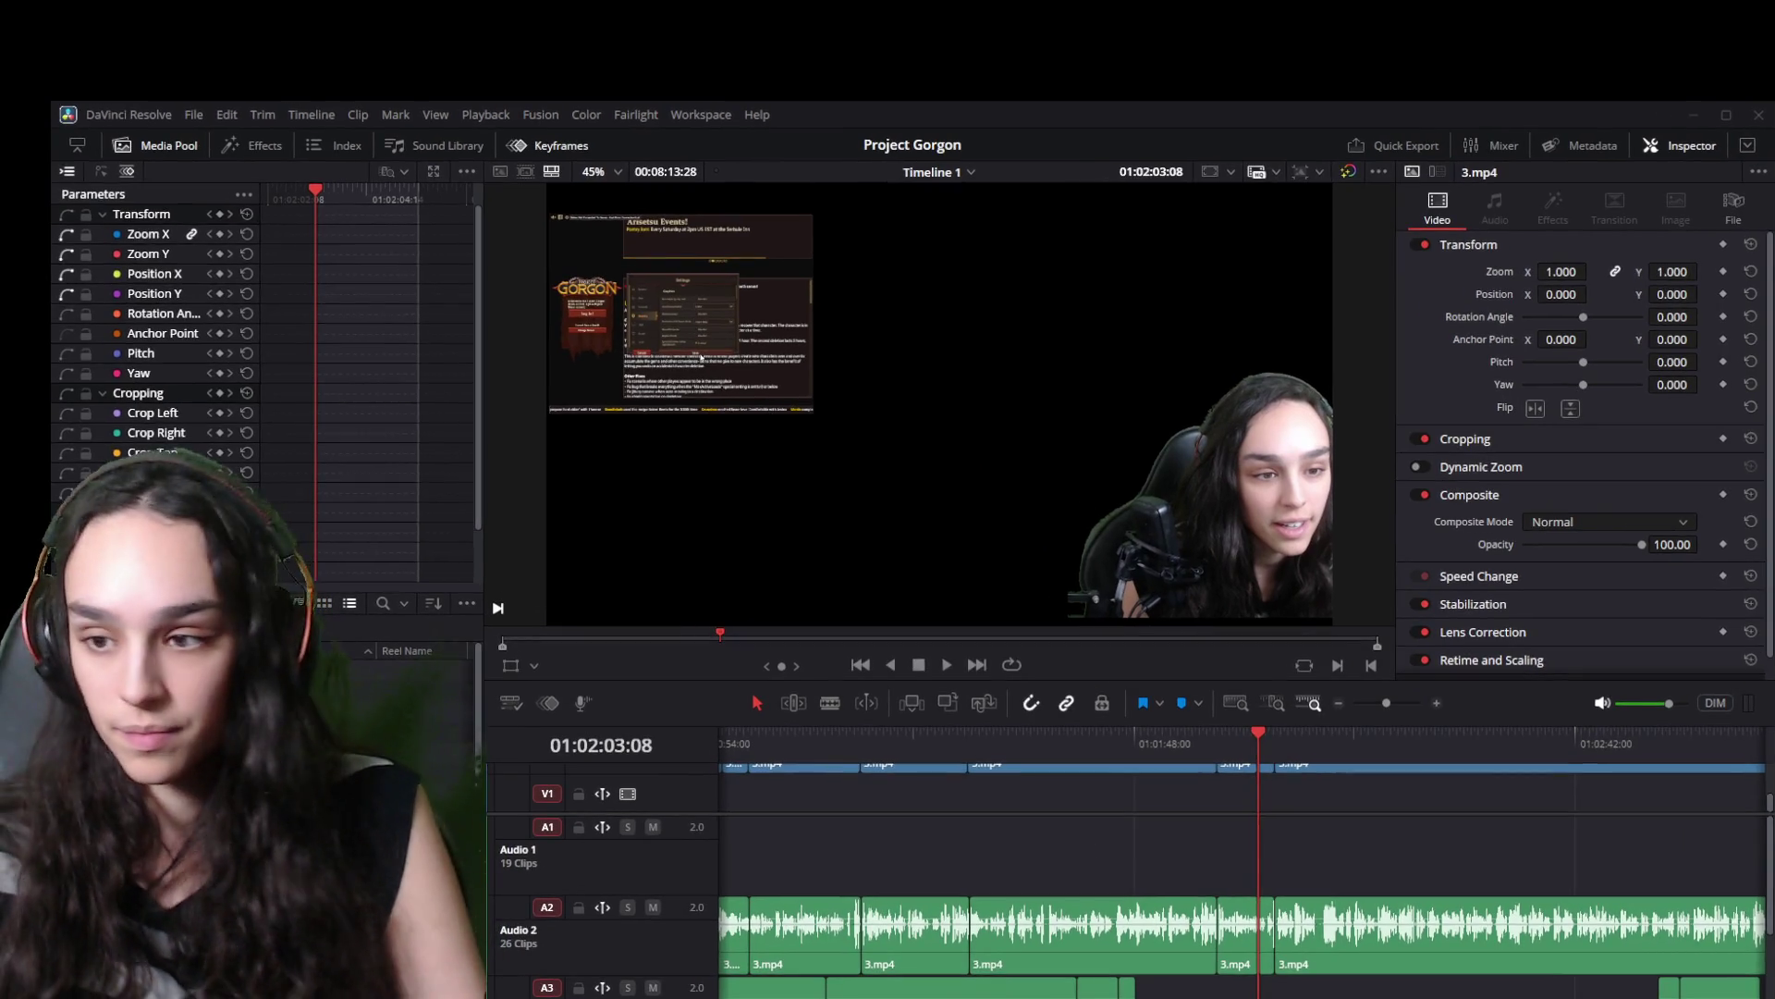
Play the timeline through the 3.mp4 section, stopping where 4.mp4 begins.
key(space)
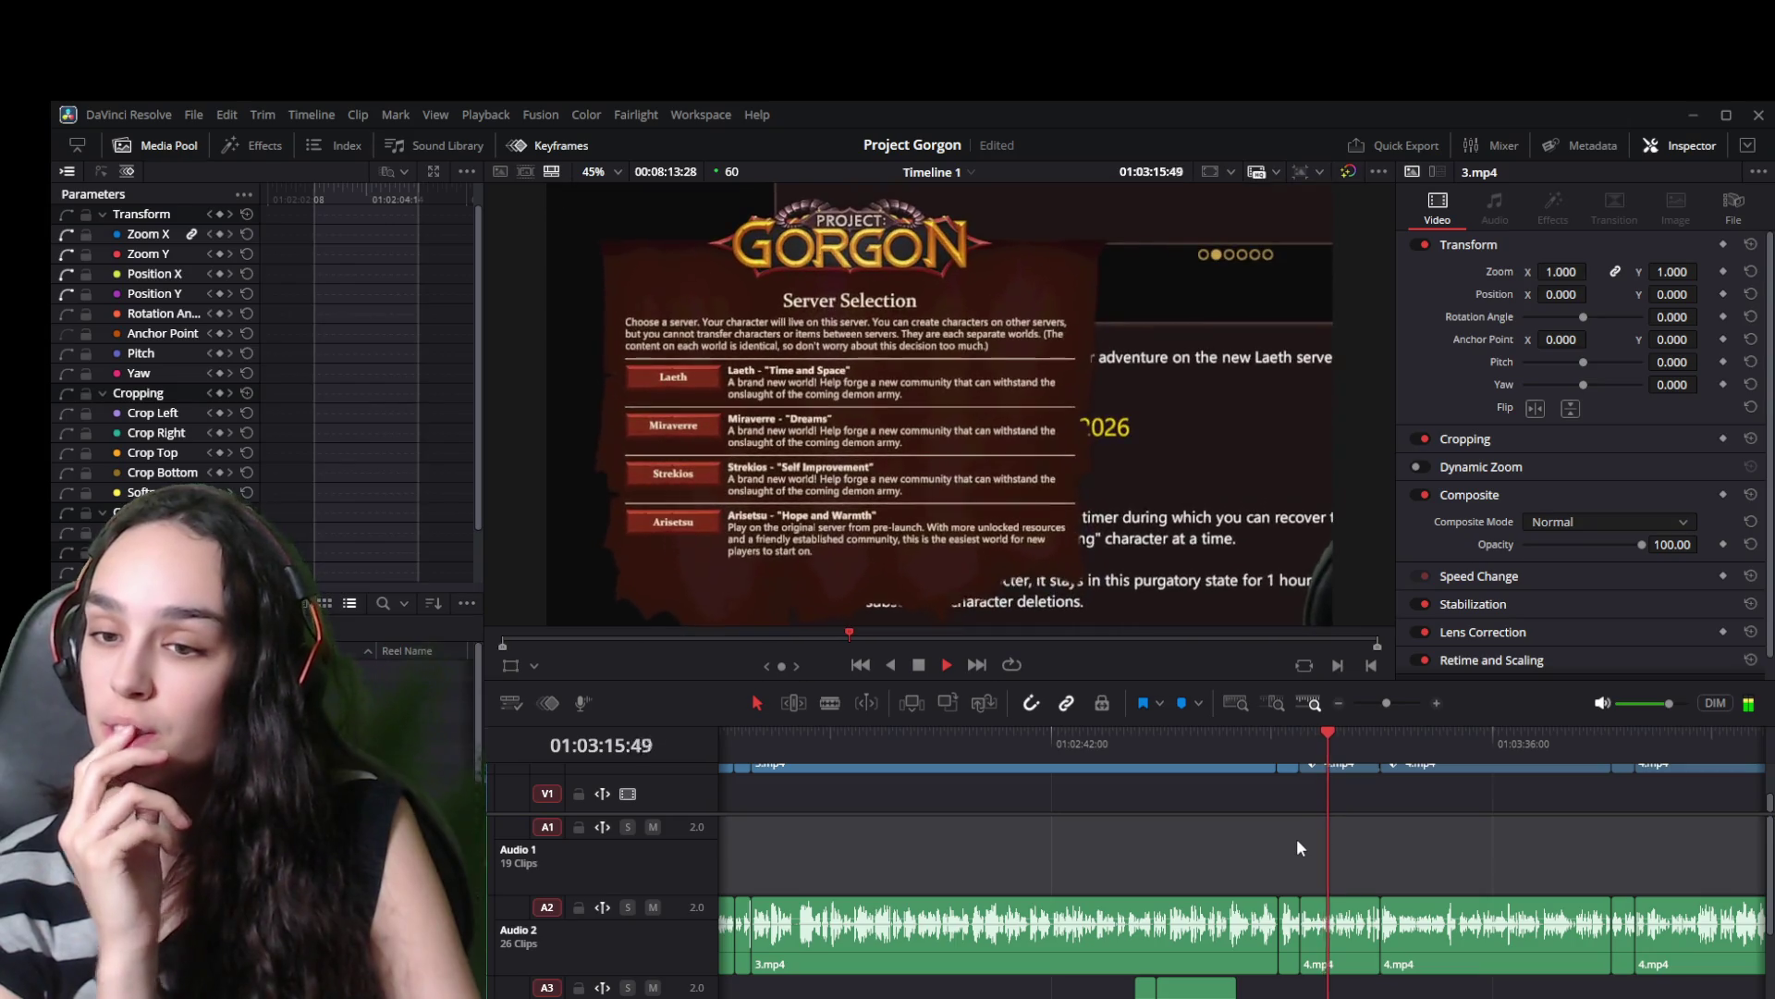
key(space)
Replay the lead-in and park the playhead at the cut point just before 4.mp4.
click(744, 731)
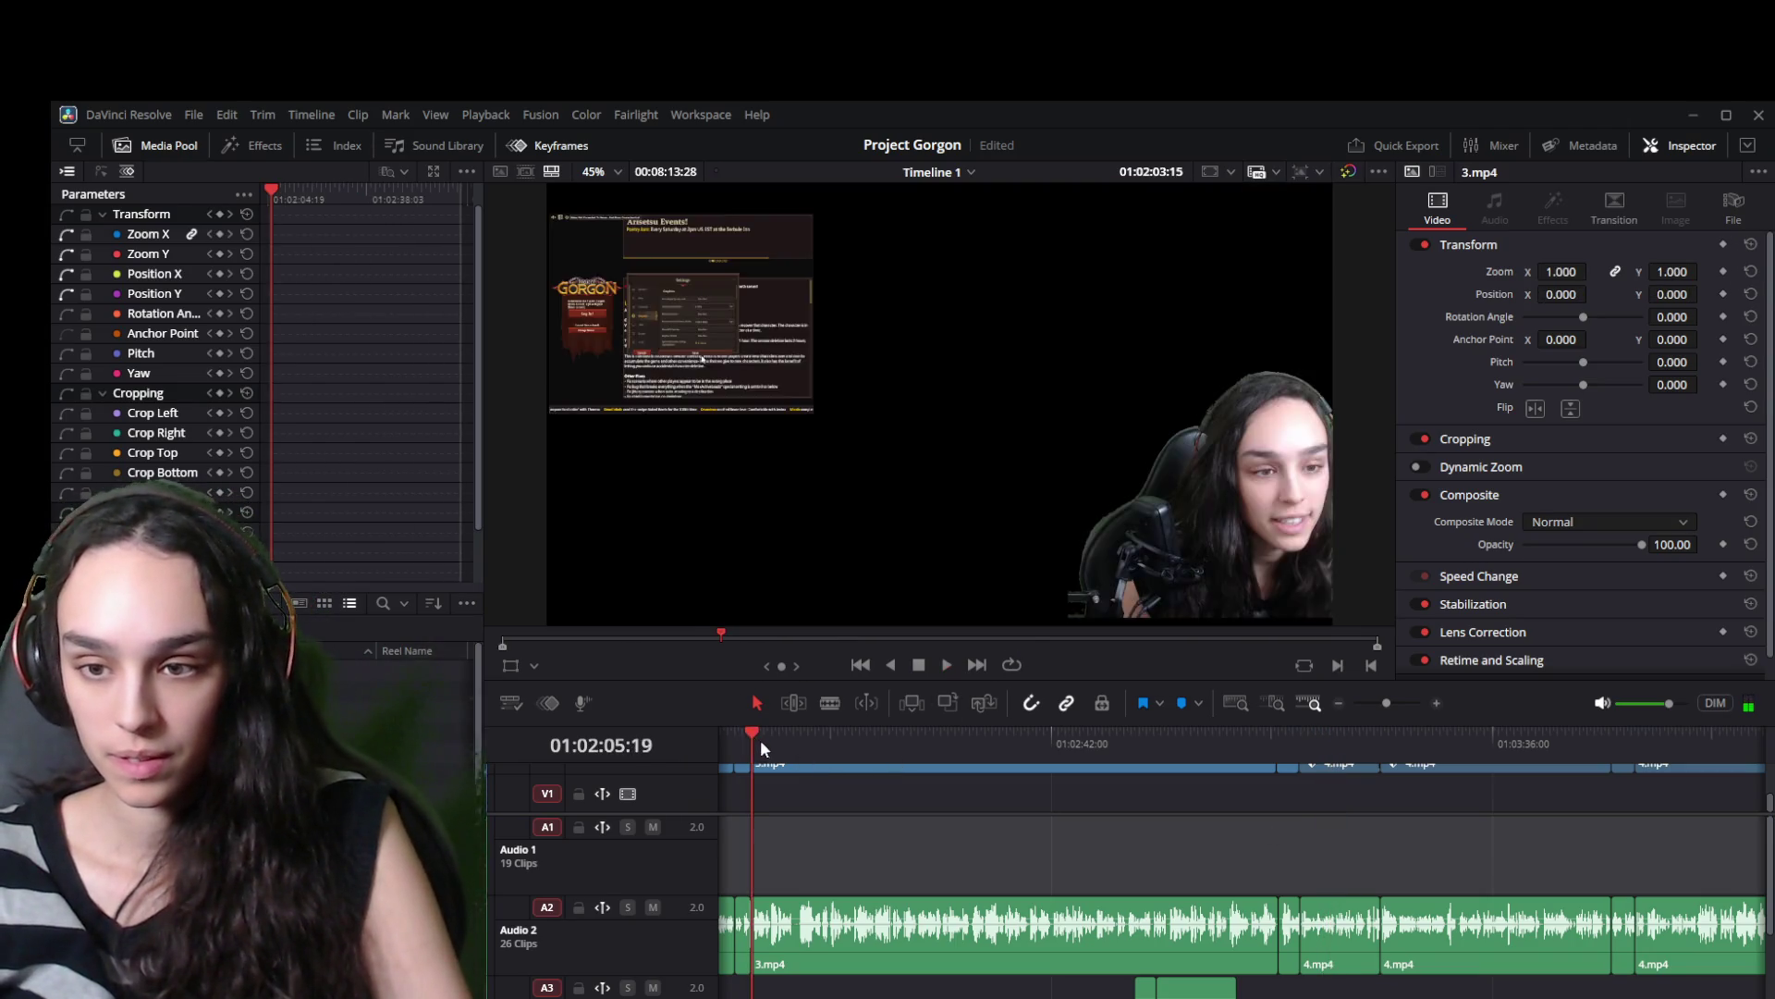
key(space)
click(1262, 751)
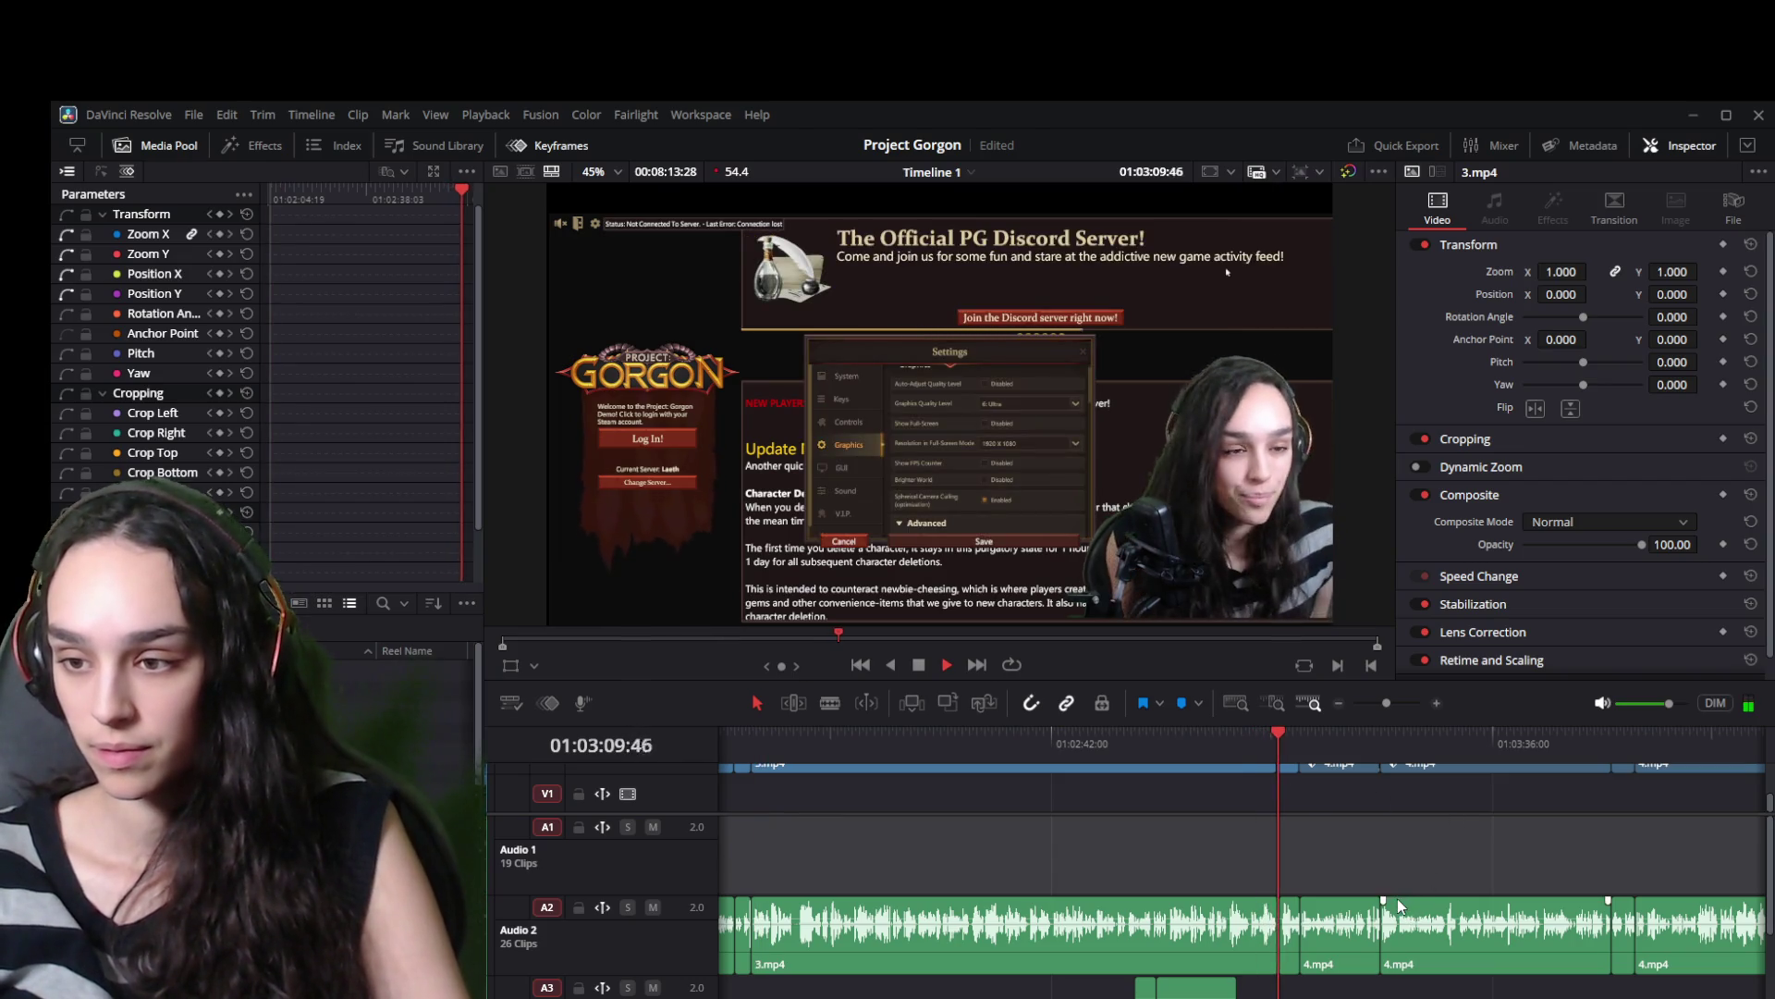
key(space)
scroll(1386, 878, up, 3)
scroll(1269, 934, up, 2)
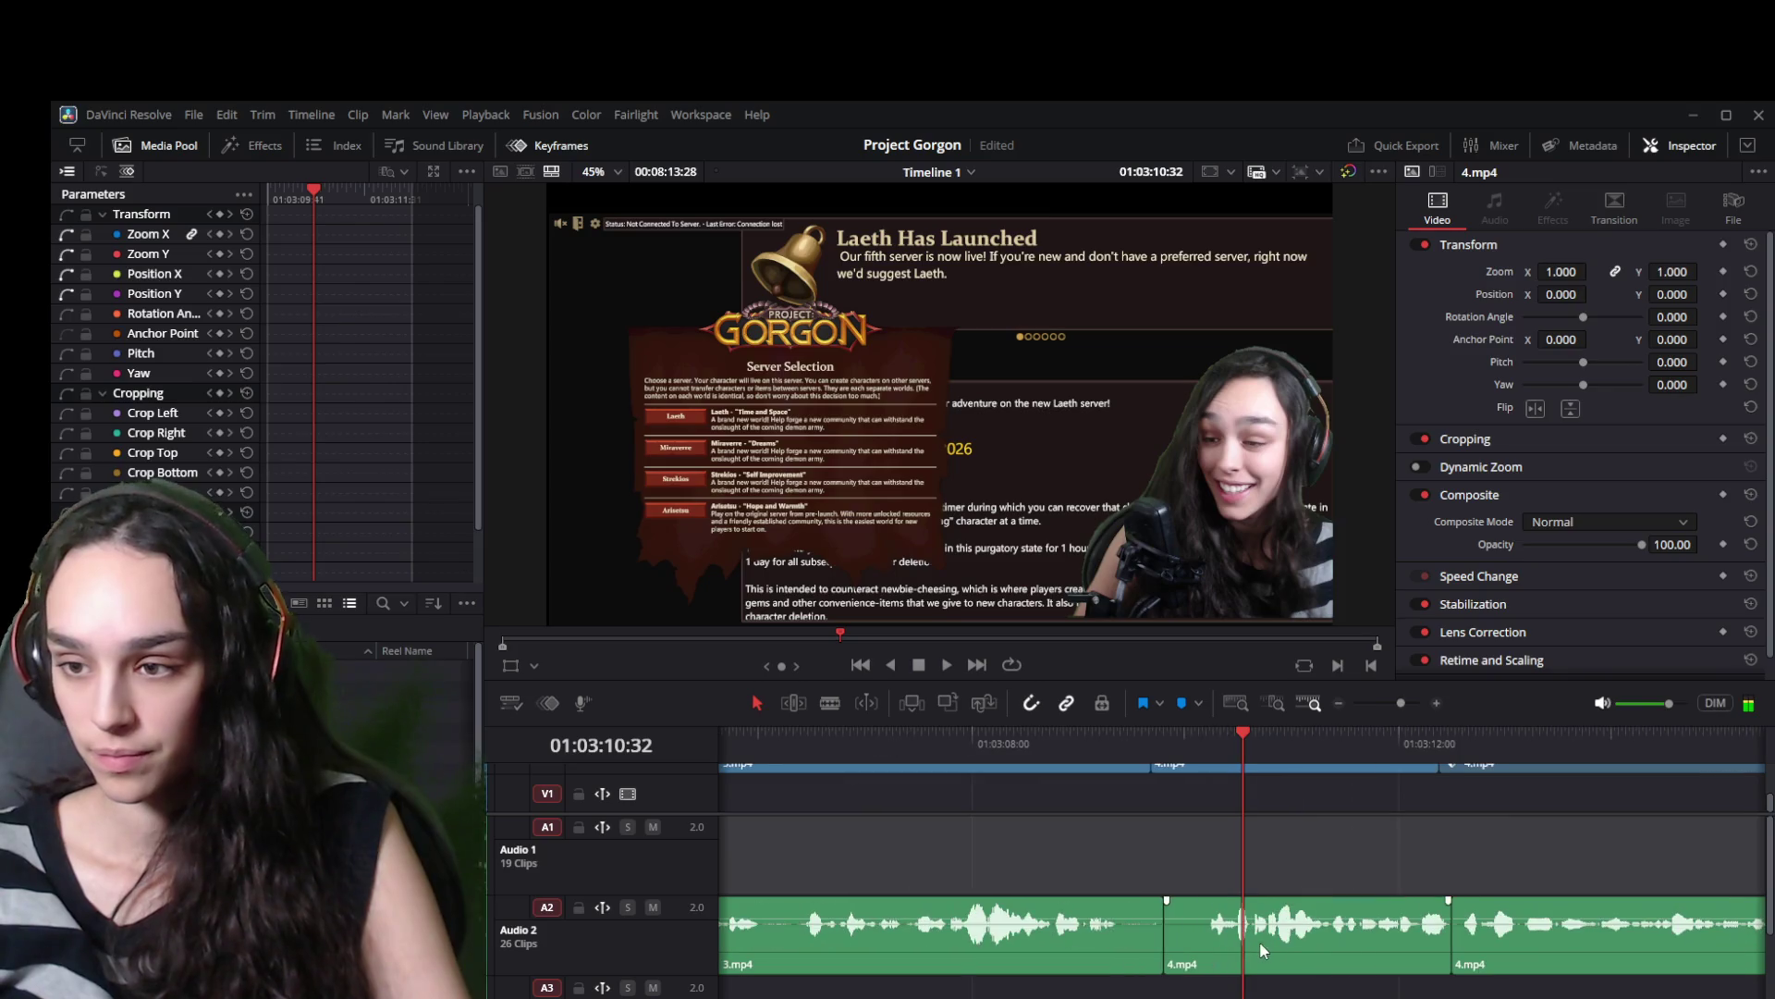
mouse_move(1225, 742)
mouse_down()
mouse_move(1206, 729)
mouse_move(1275, 731)
mouse_up()
Trim the starts of the 4.mp4 audio, 4.mp4 video and Audio 4 clips to the playhead.
click(1213, 932)
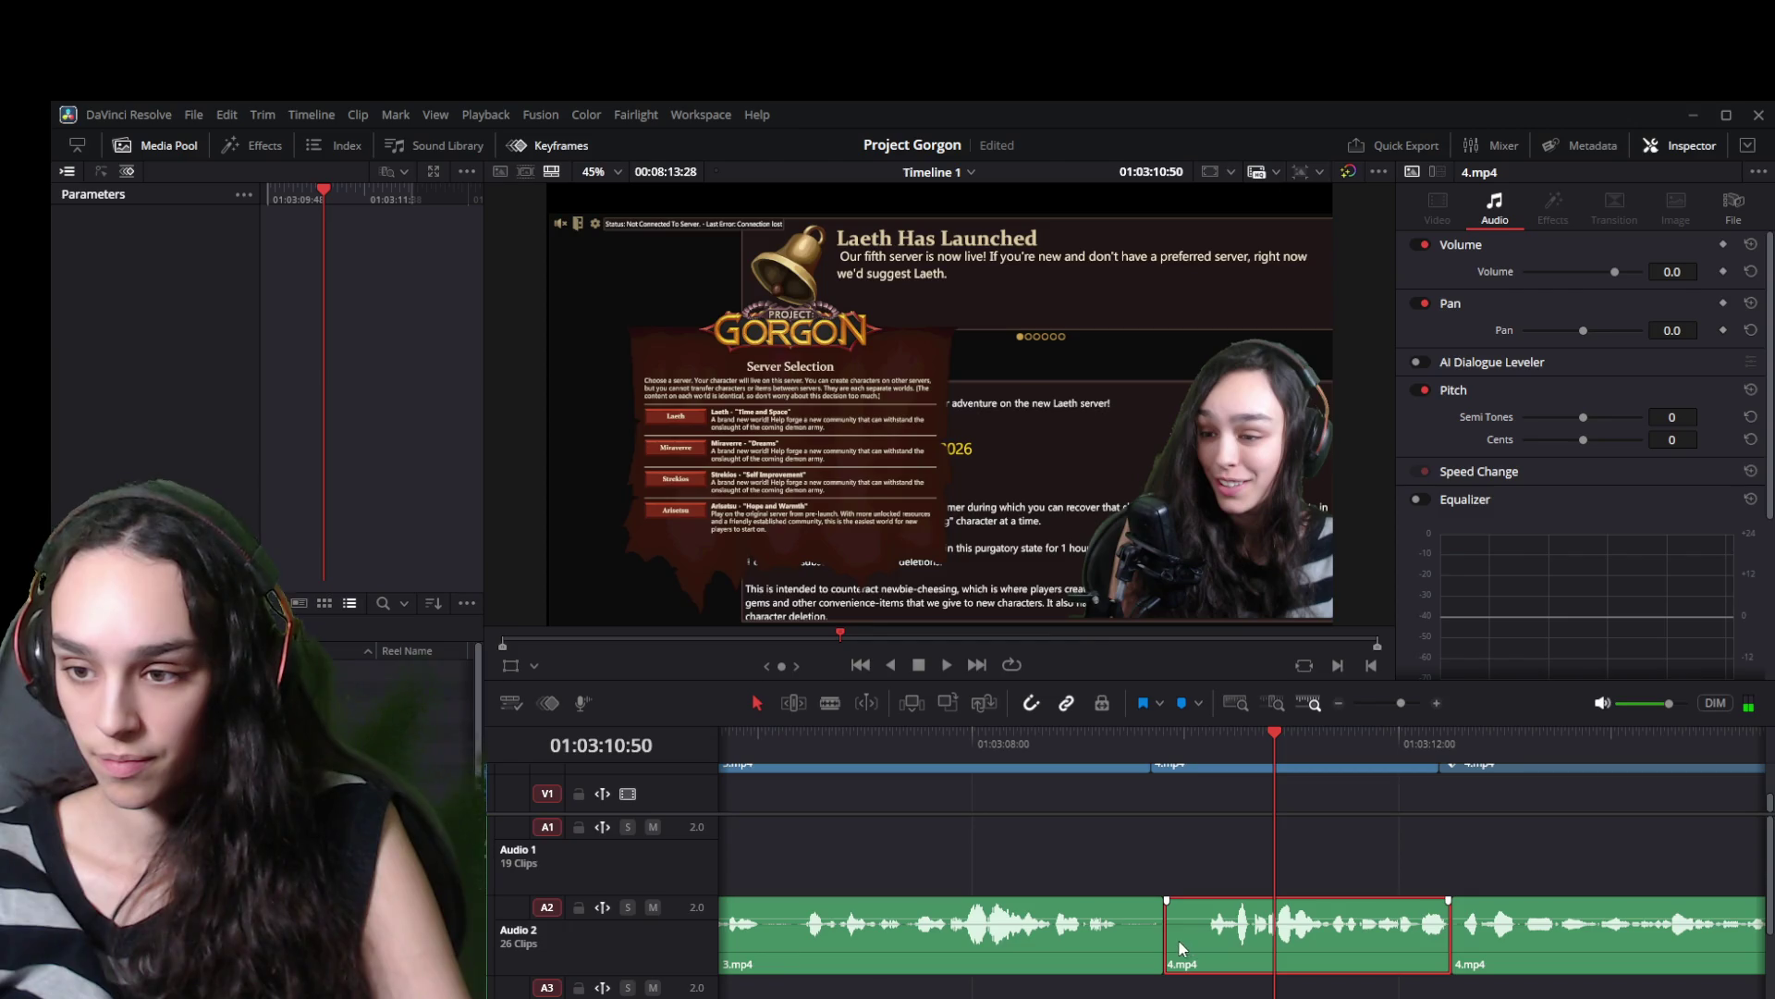
drag(1177, 942, 1275, 939)
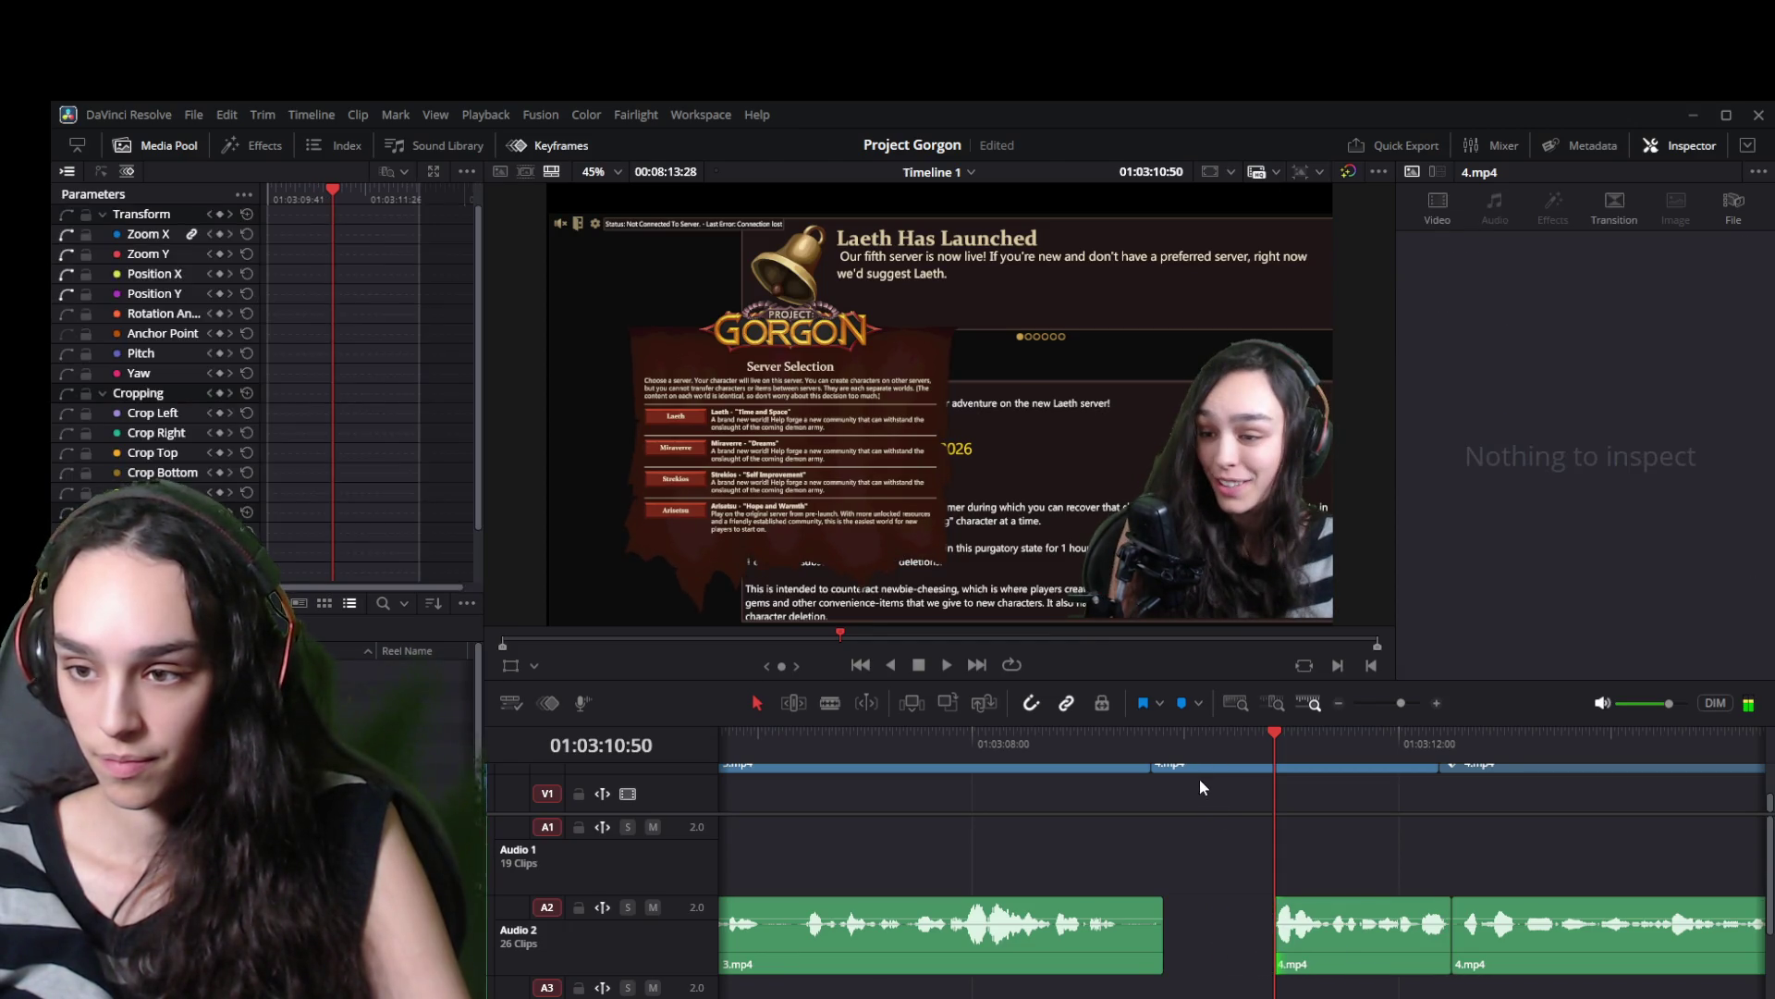
click(1197, 769)
drag(1155, 770, 1275, 782)
ctrl+scroll(1252, 884, down, 5)
scroll(1252, 885, down, 3)
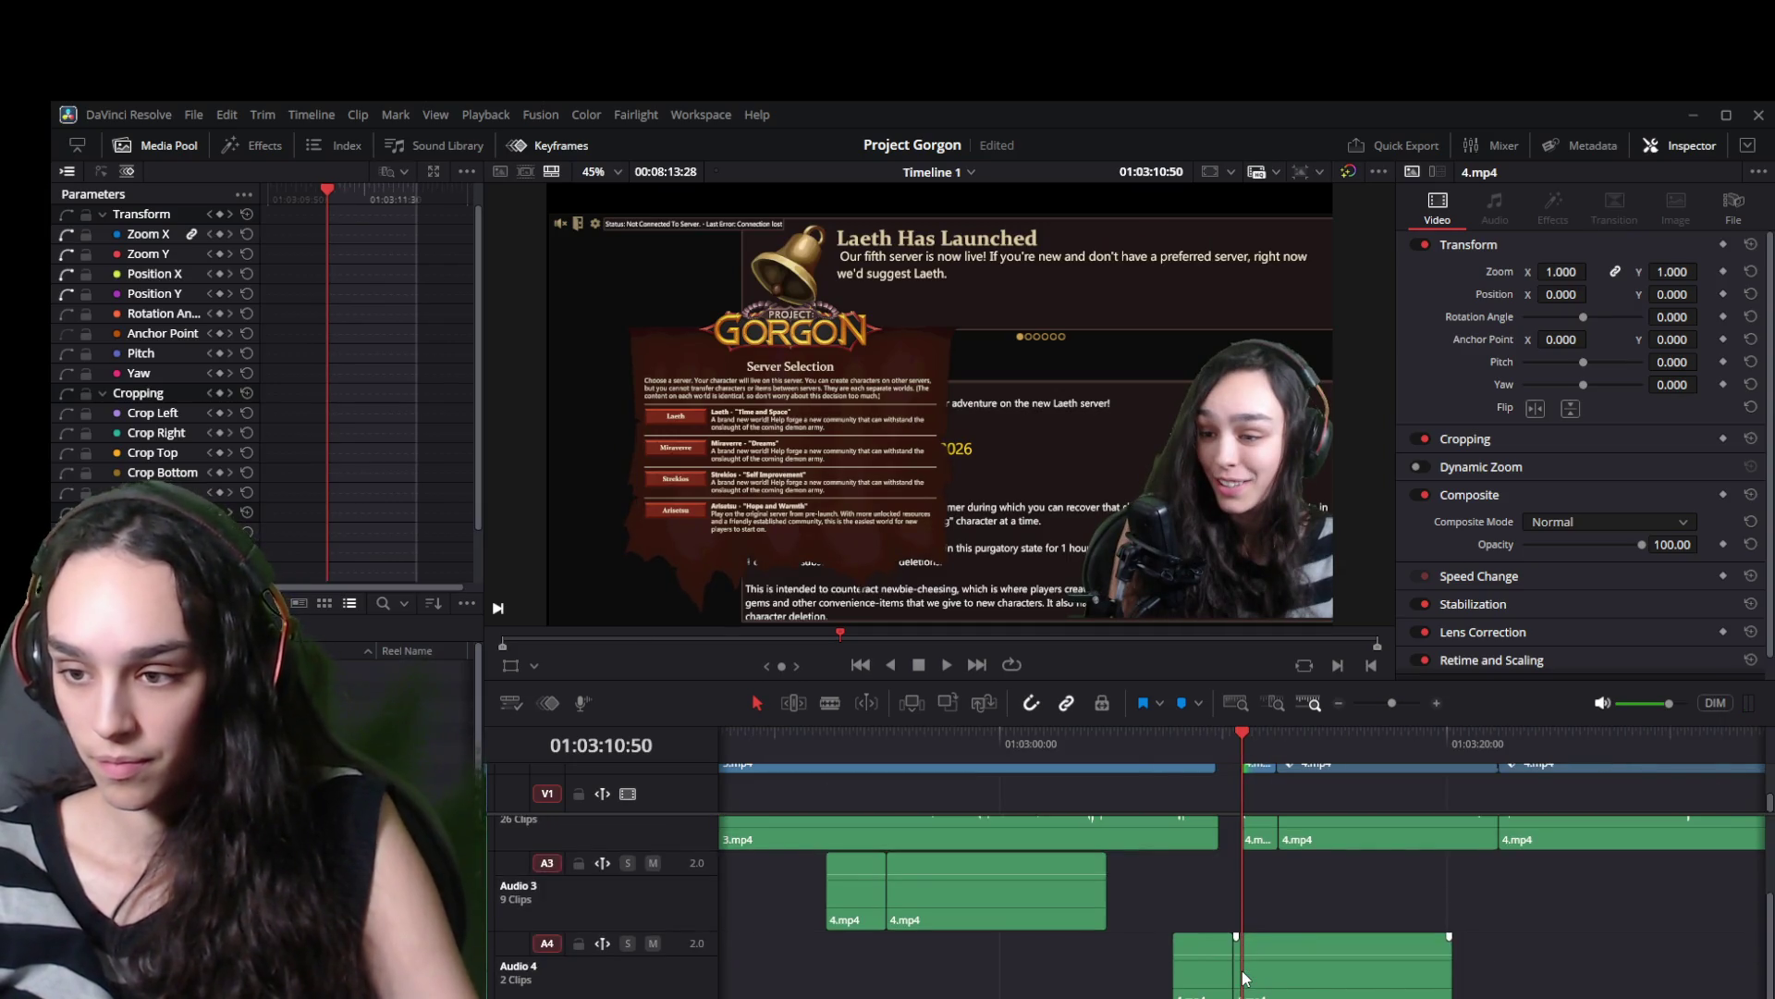
click(1267, 964)
drag(1236, 966, 1244, 966)
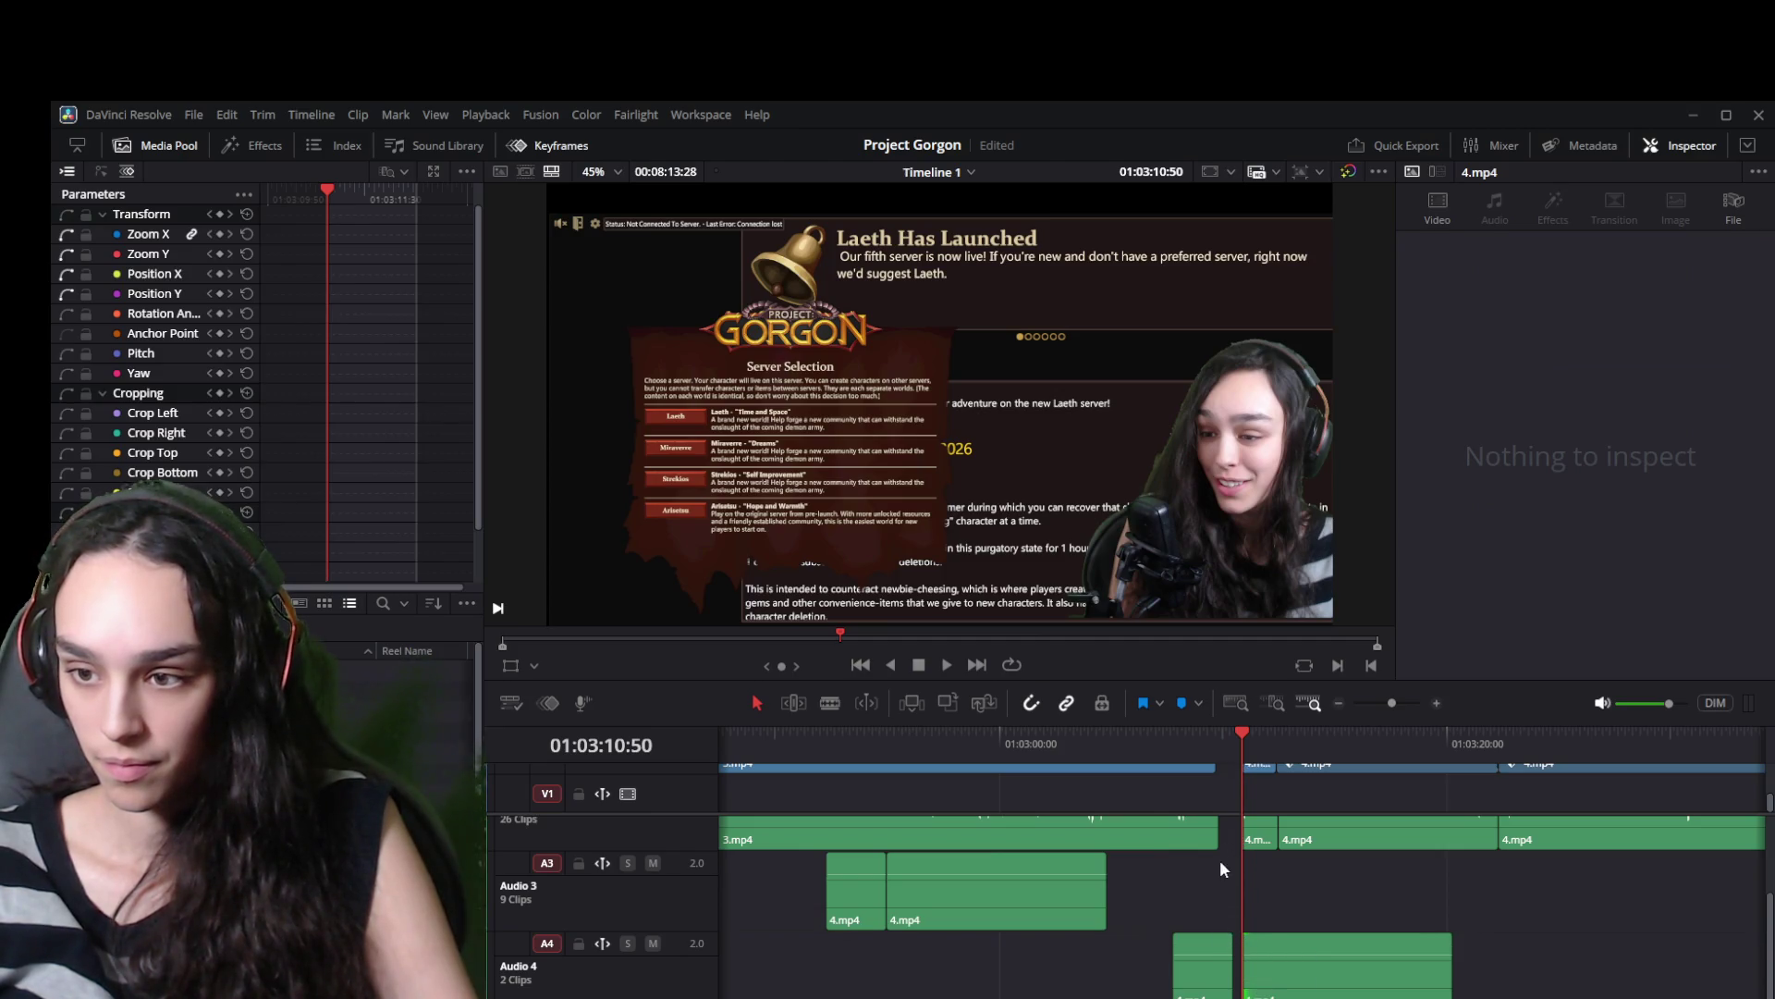
Delete the stray Audio 4 clips, including the last one after moving it onto Audio 3.
click(1225, 767)
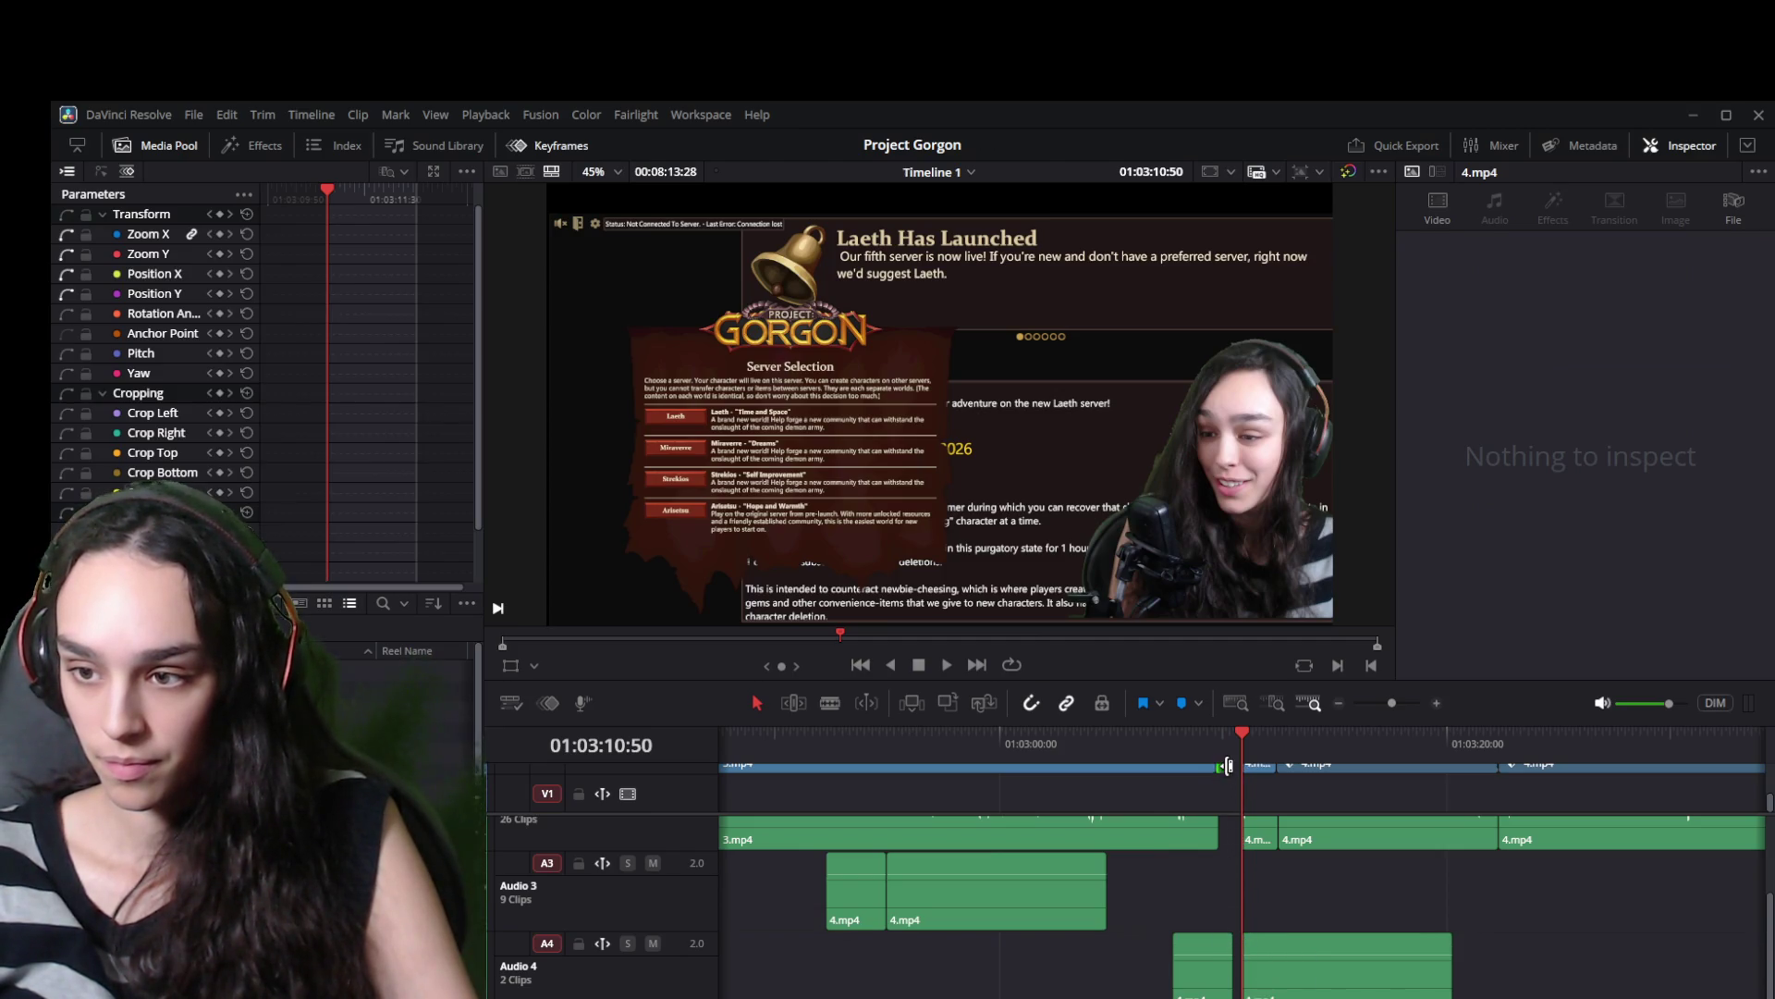
ctrl+scroll(1226, 800, up, 4)
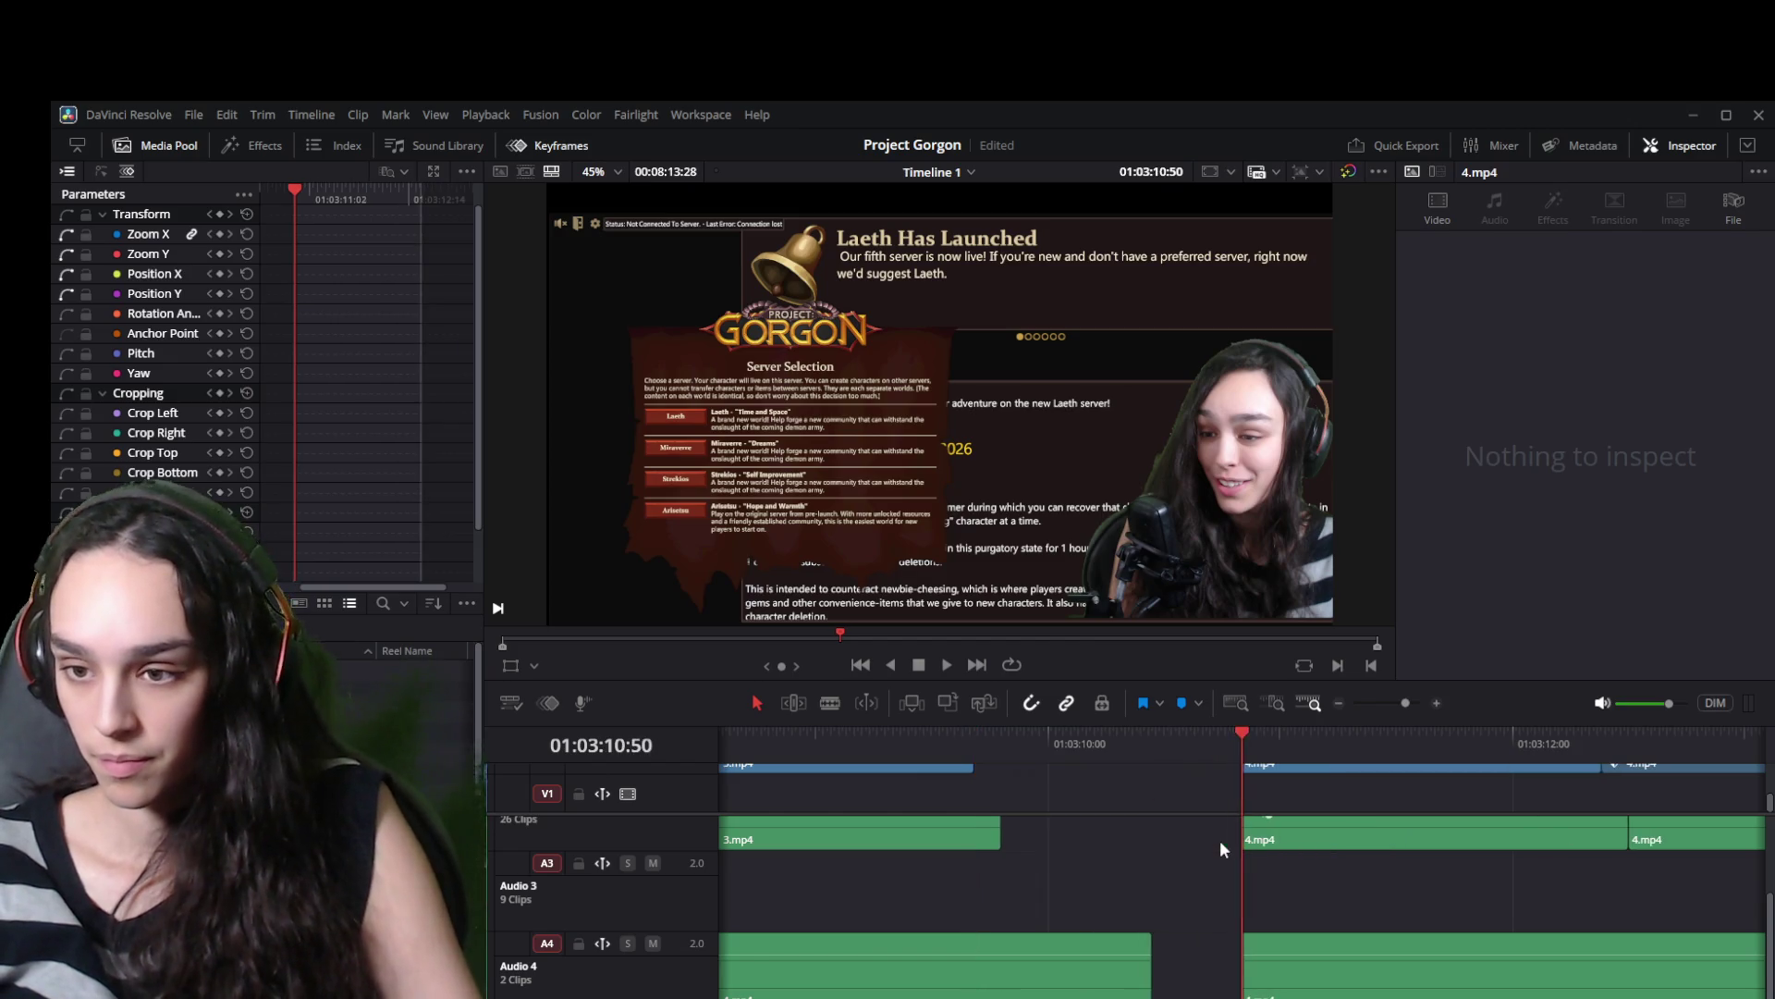
ctrl+scroll(1330, 921, down, 5)
click(1286, 961)
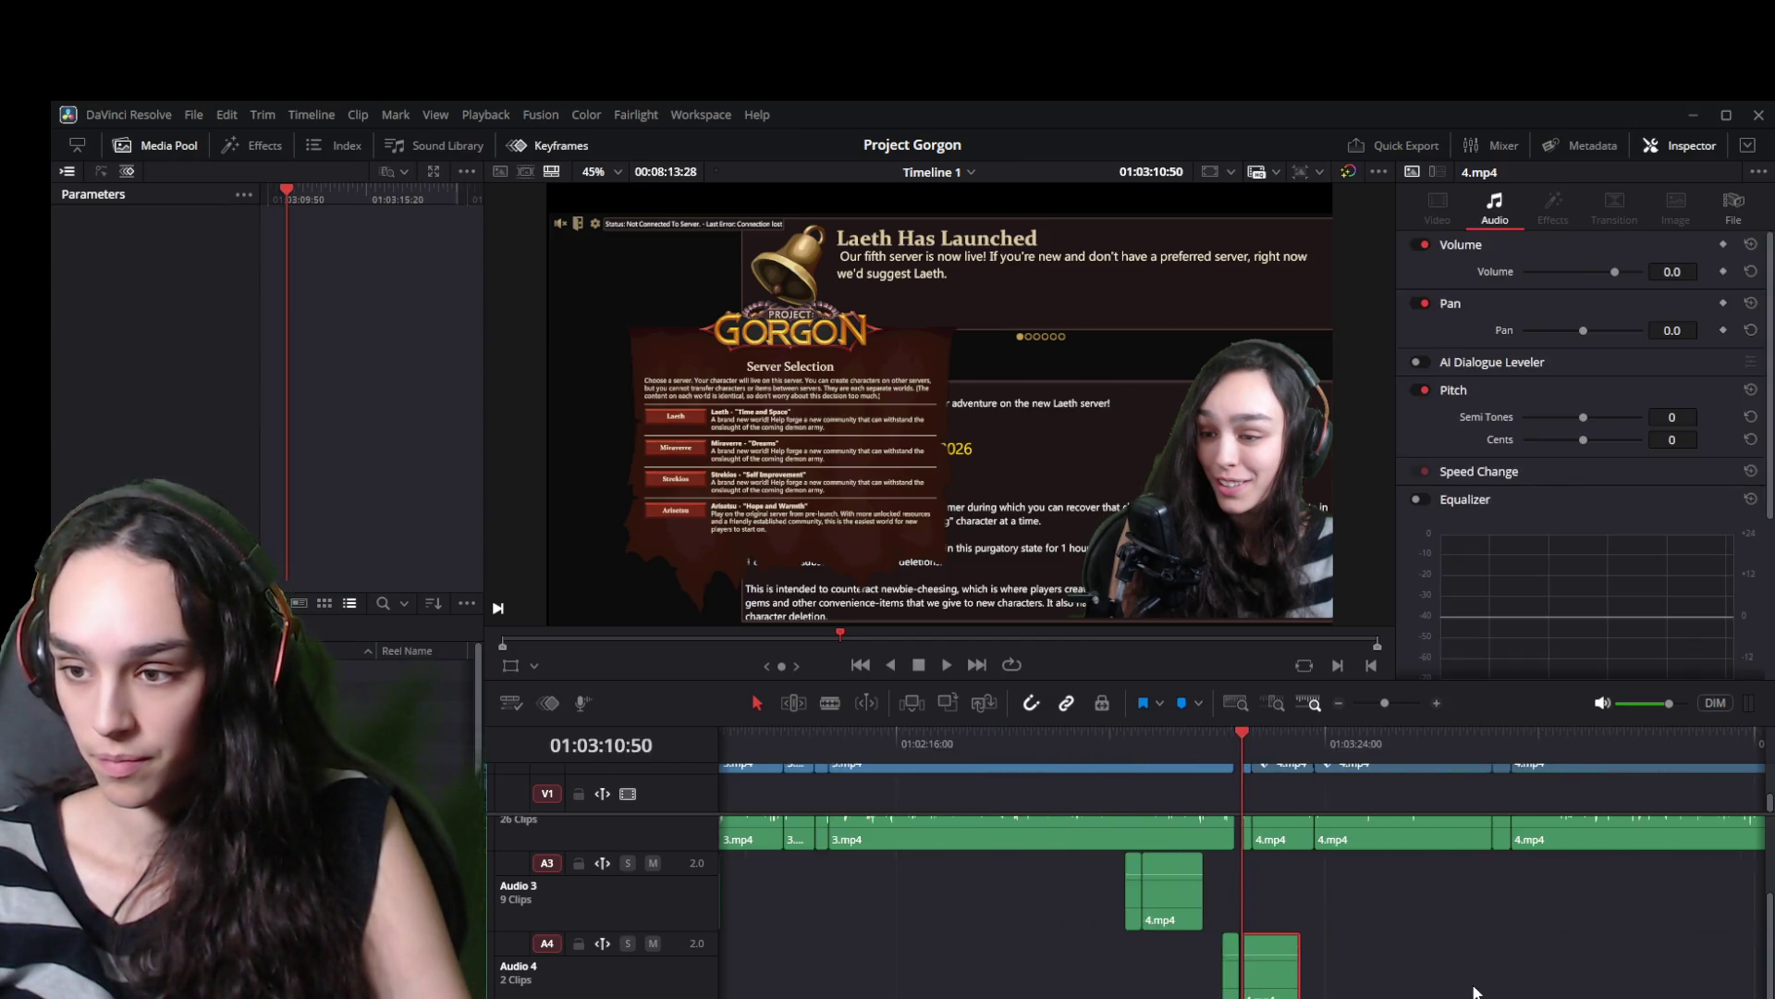
ctrl+scroll(1474, 991, down, 3)
mouse_move(1147, 971)
mouse_down()
mouse_move(1739, 969)
mouse_move(1215, 936)
mouse_up()
key(Delete)
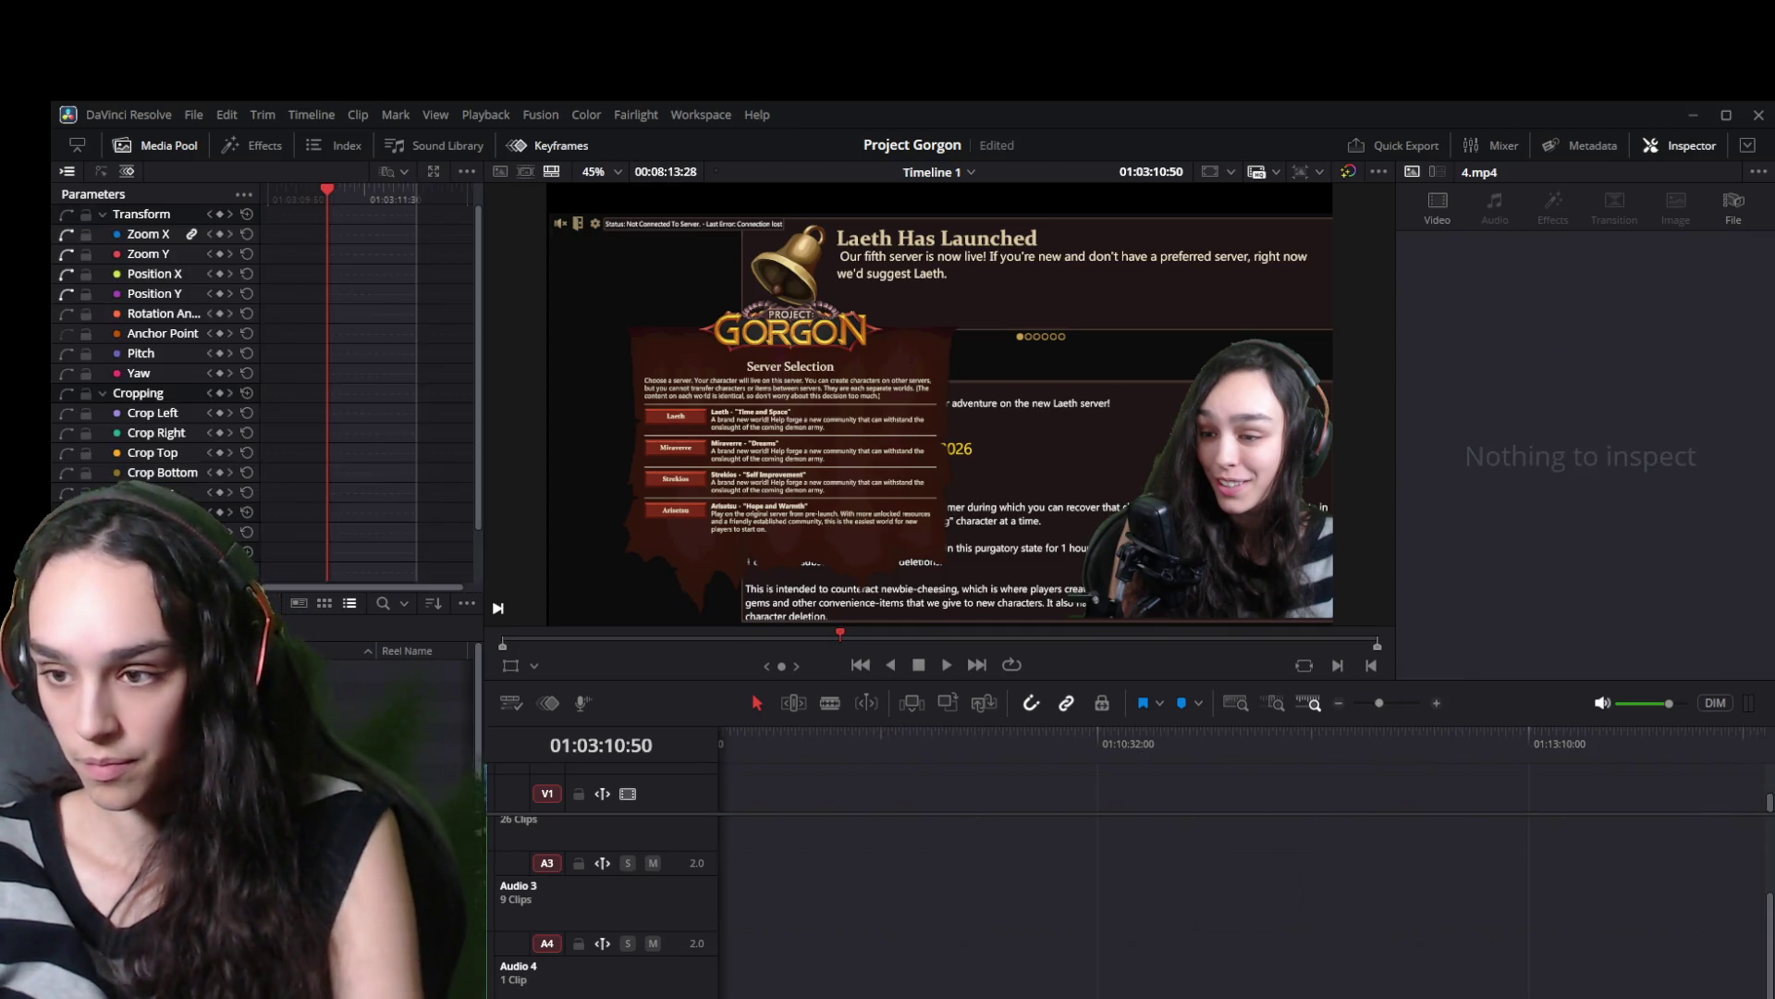
scroll(895, 979, left, 10)
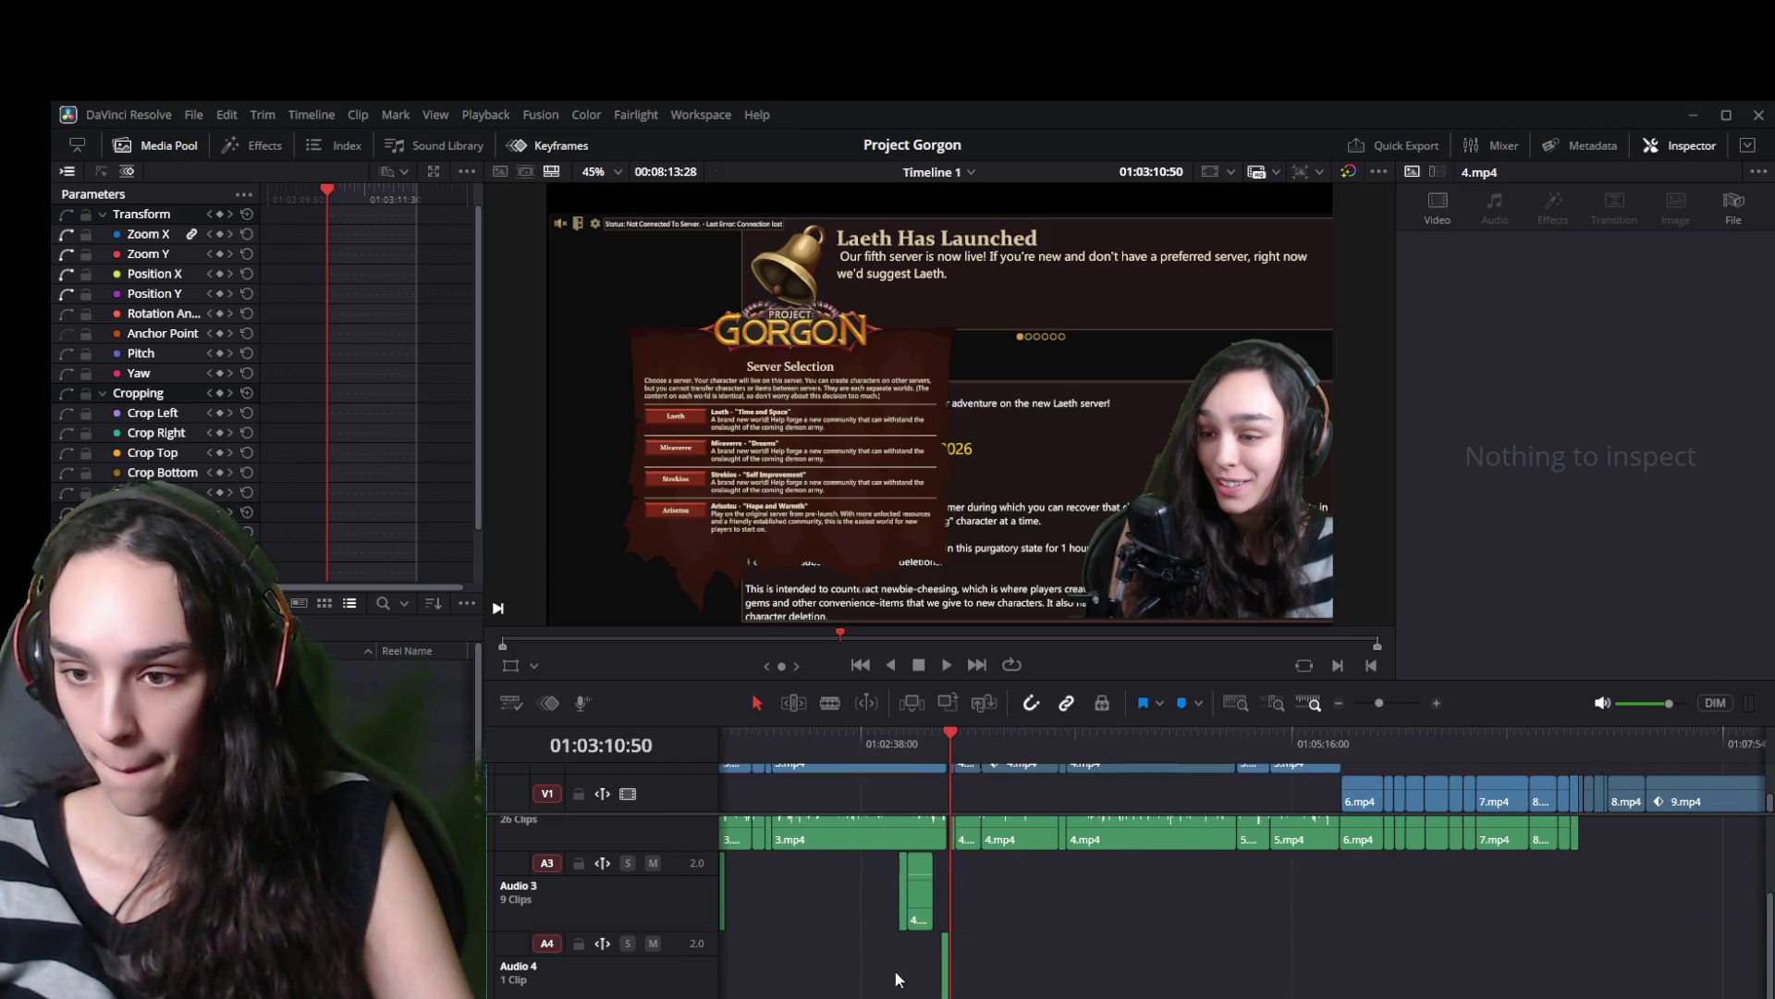
mouse_move(945, 969)
mouse_down()
mouse_move(1591, 967)
mouse_move(1314, 936)
mouse_up()
key(Delete)
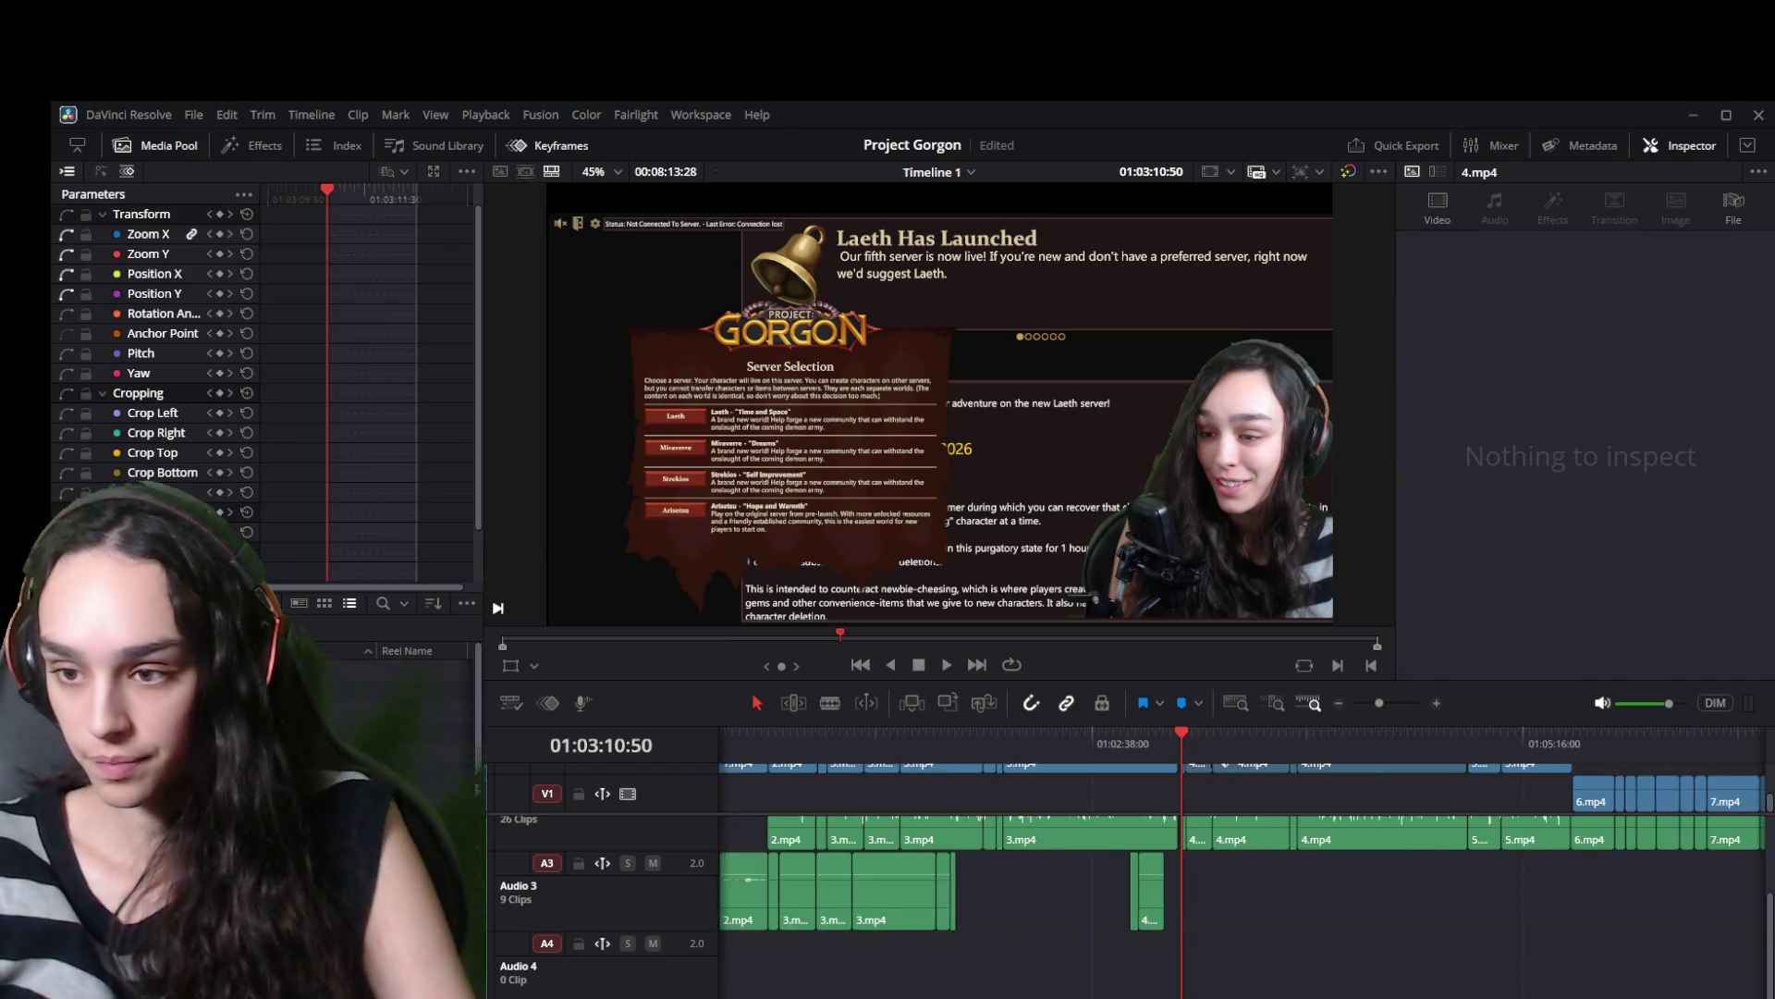
Save the project, undo the last change, and select the clips from Audio 2 up to the titles.
key(ctrl+s)
scroll(1595, 943, down, 3)
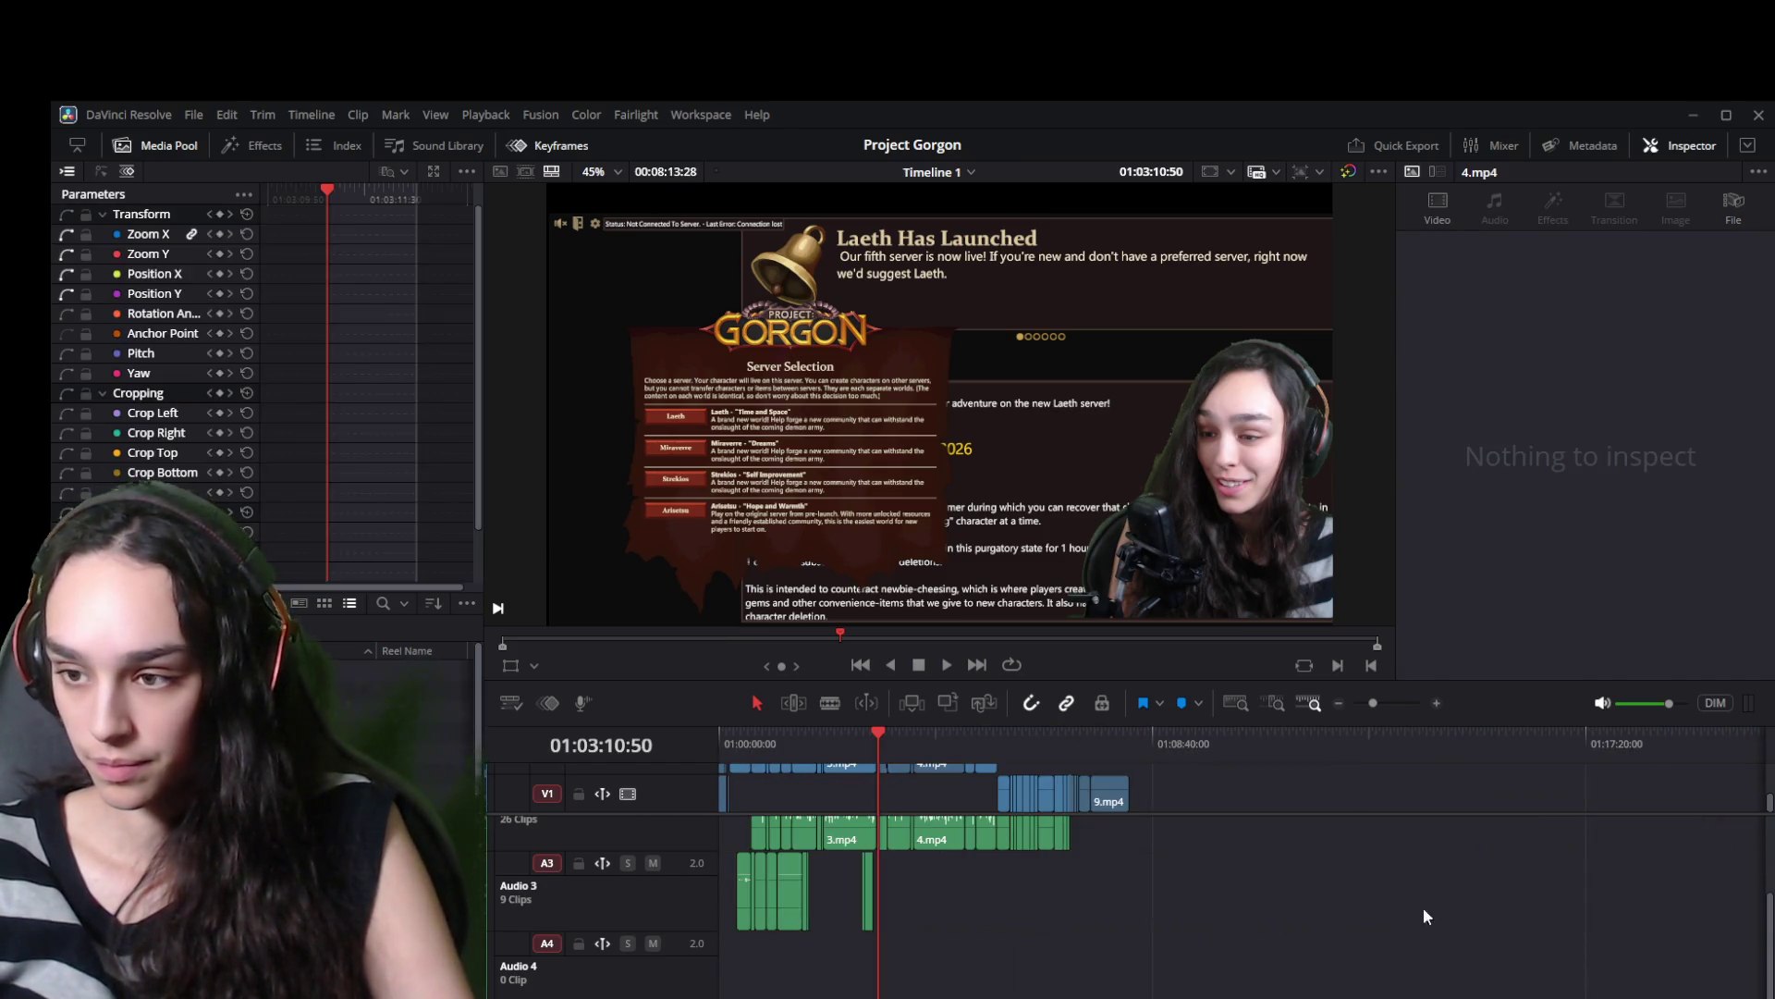
key(ctrl+z)
mouse_move(1042, 939)
mouse_down()
mouse_move(871, 840)
mouse_move(930, 810)
mouse_move(881, 757)
mouse_up()
Delete the empty gap on Audio 2 after 3.mp4.
scroll(1425, 902, up, 4)
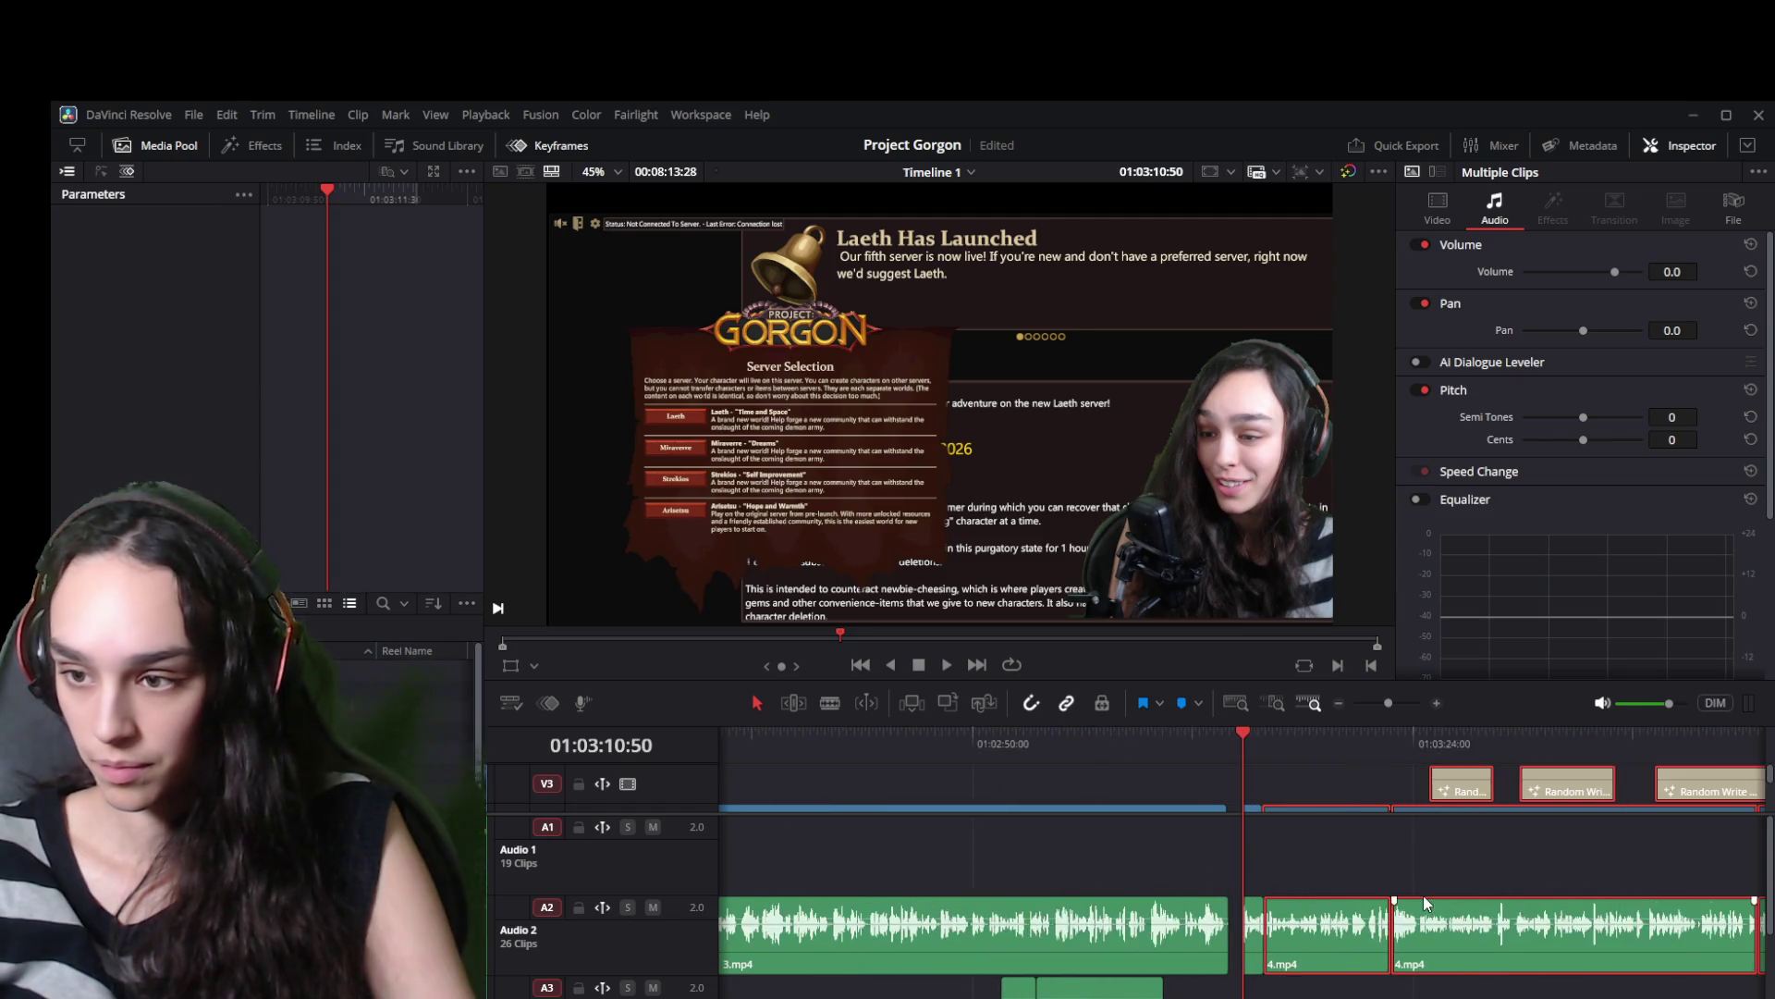
scroll(1425, 902, up, 3)
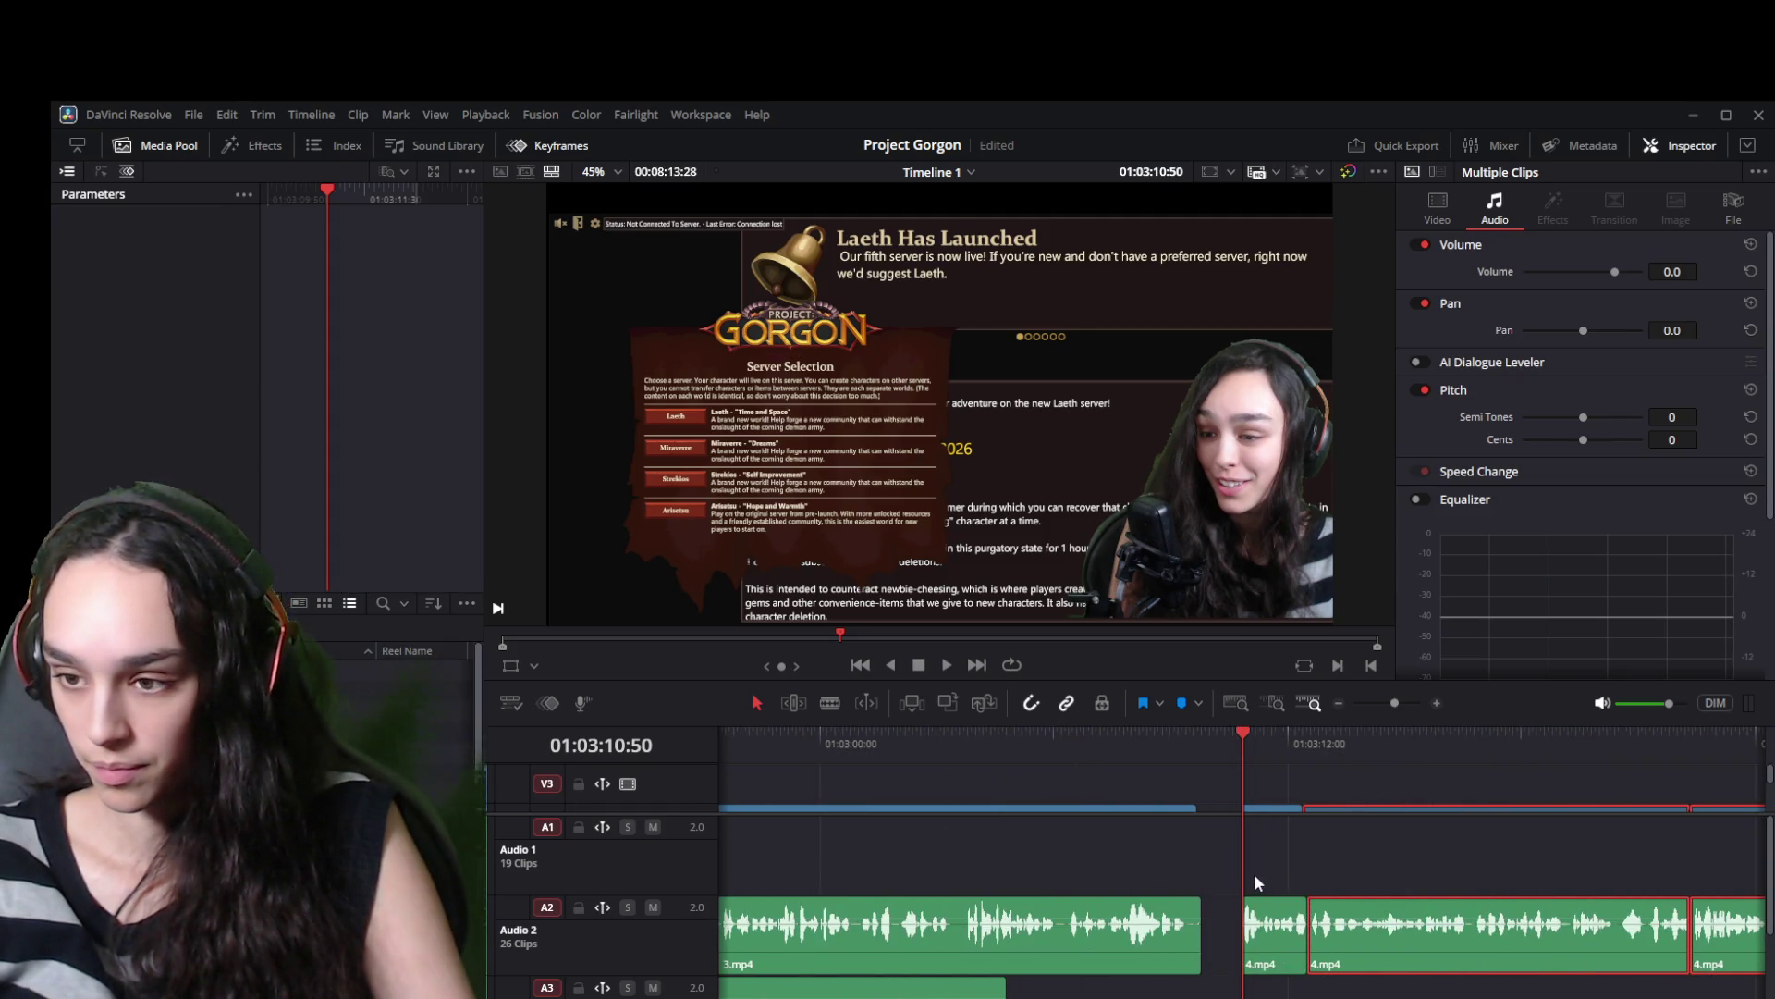
scroll(1254, 873, up, 2)
scroll(1167, 788, down, 2)
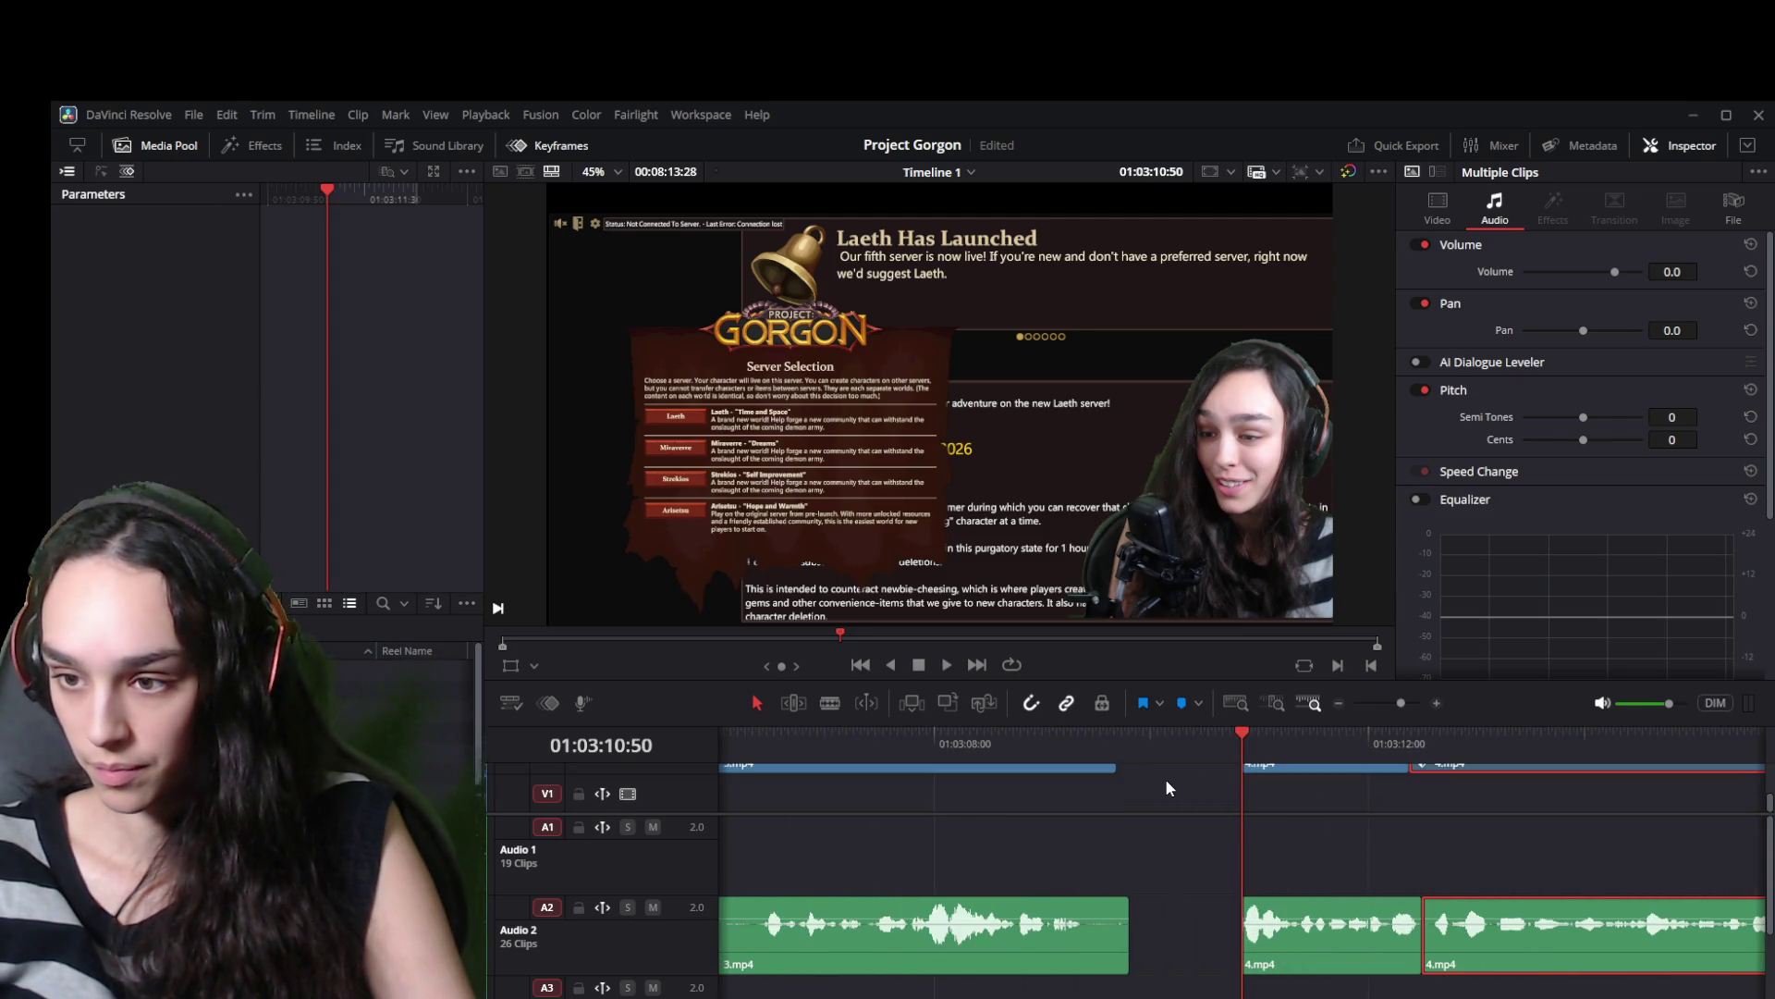
click(1198, 920)
key(Delete)
Slide all clips right of the playhead left against the end of 3.mp4.
scroll(1268, 854, down, 6)
scroll(1276, 874, down, 2)
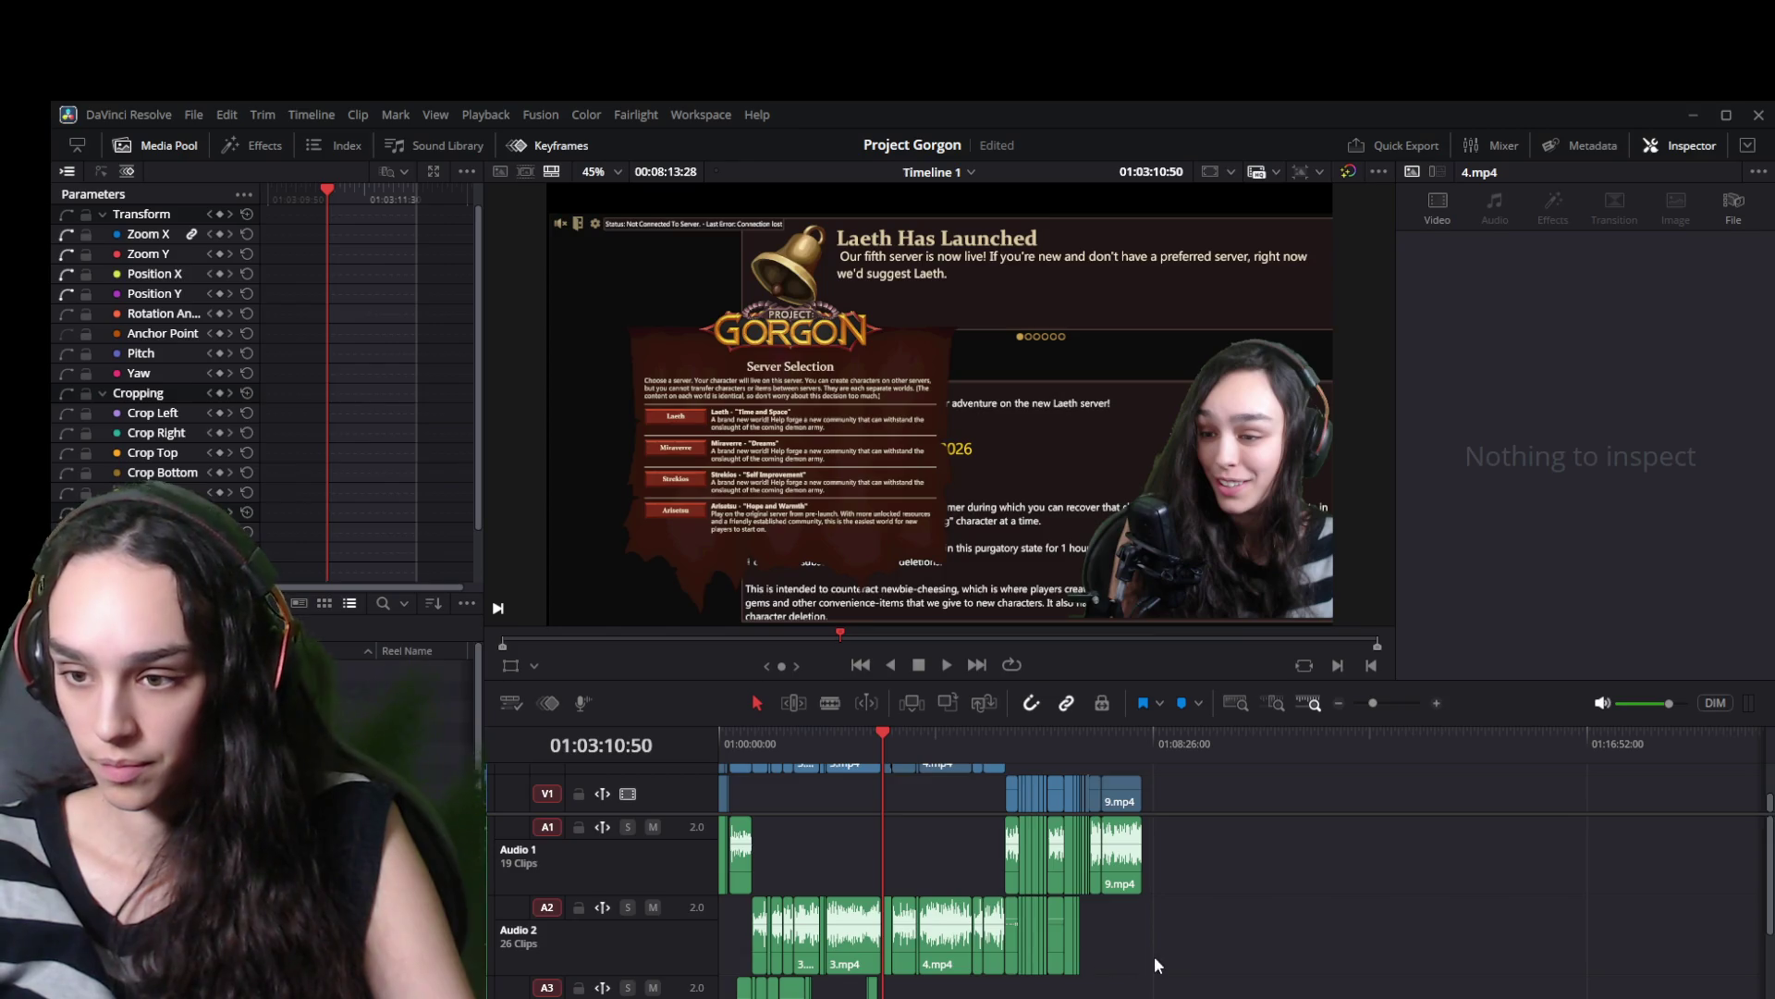
mouse_move(1591, 983)
mouse_down()
mouse_move(1132, 861)
mouse_move(1049, 789)
mouse_move(1046, 735)
mouse_up()
scroll(1054, 858, up, 5)
scroll(1059, 869, up, 3)
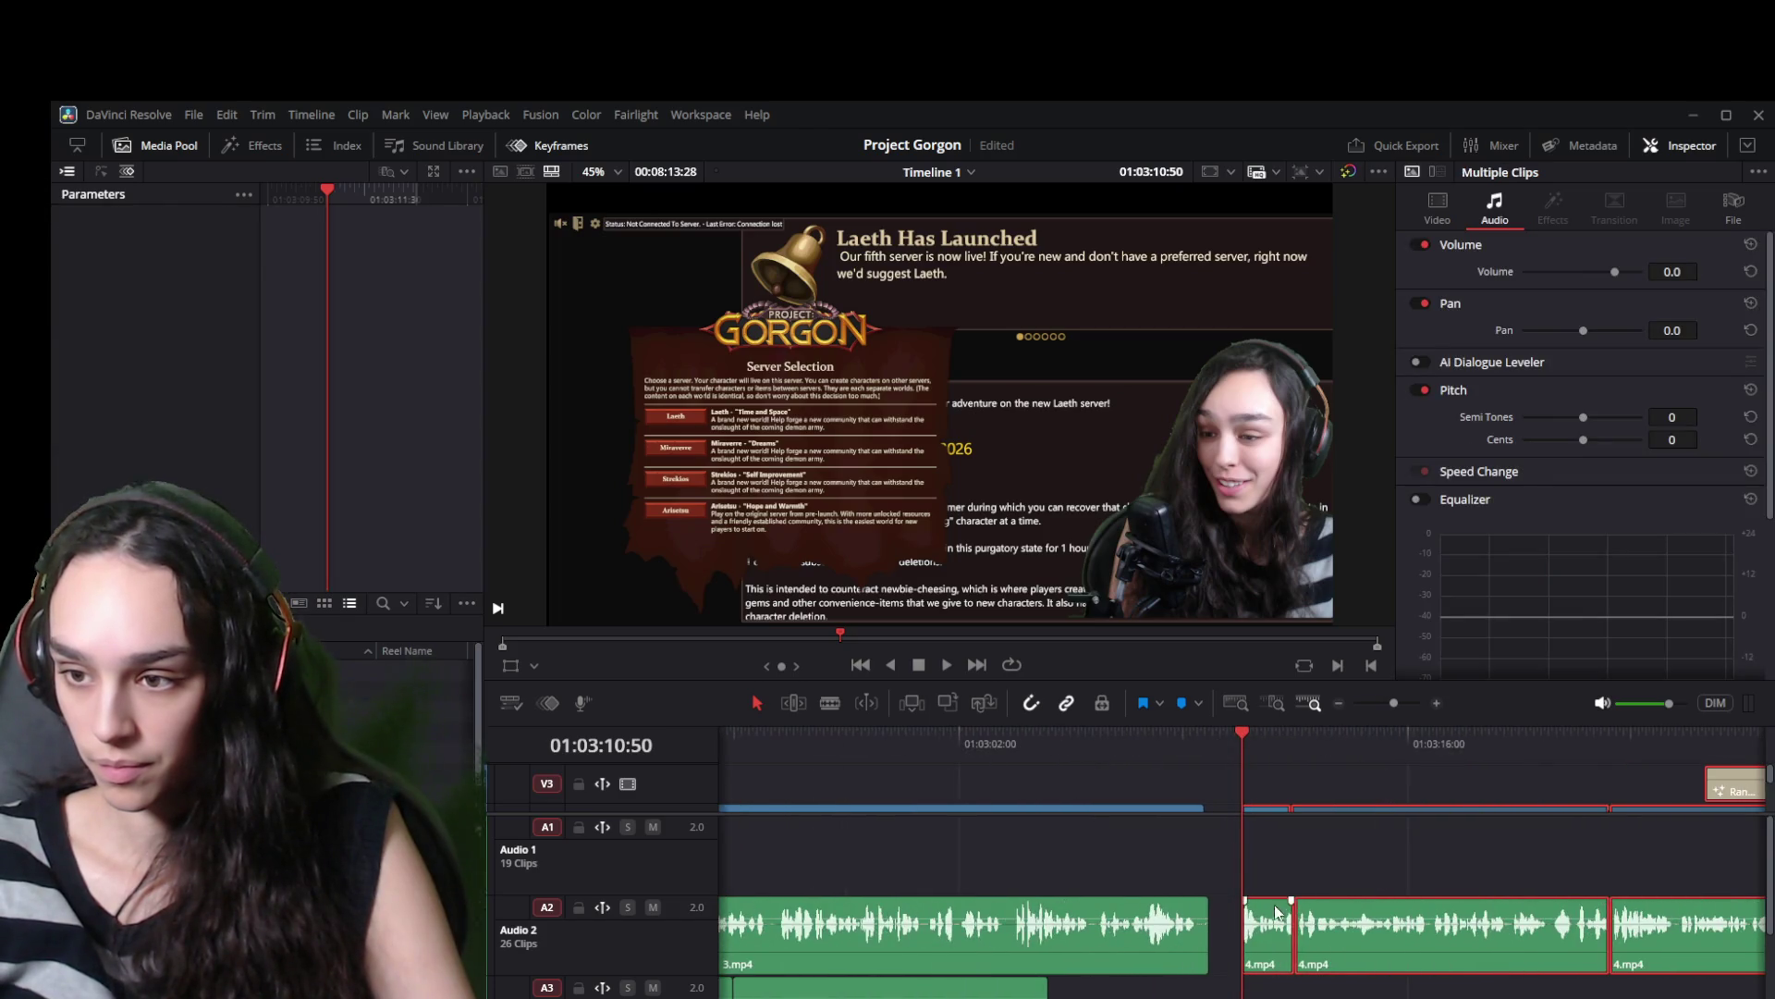
drag(1270, 804, 1201, 808)
click(1180, 808)
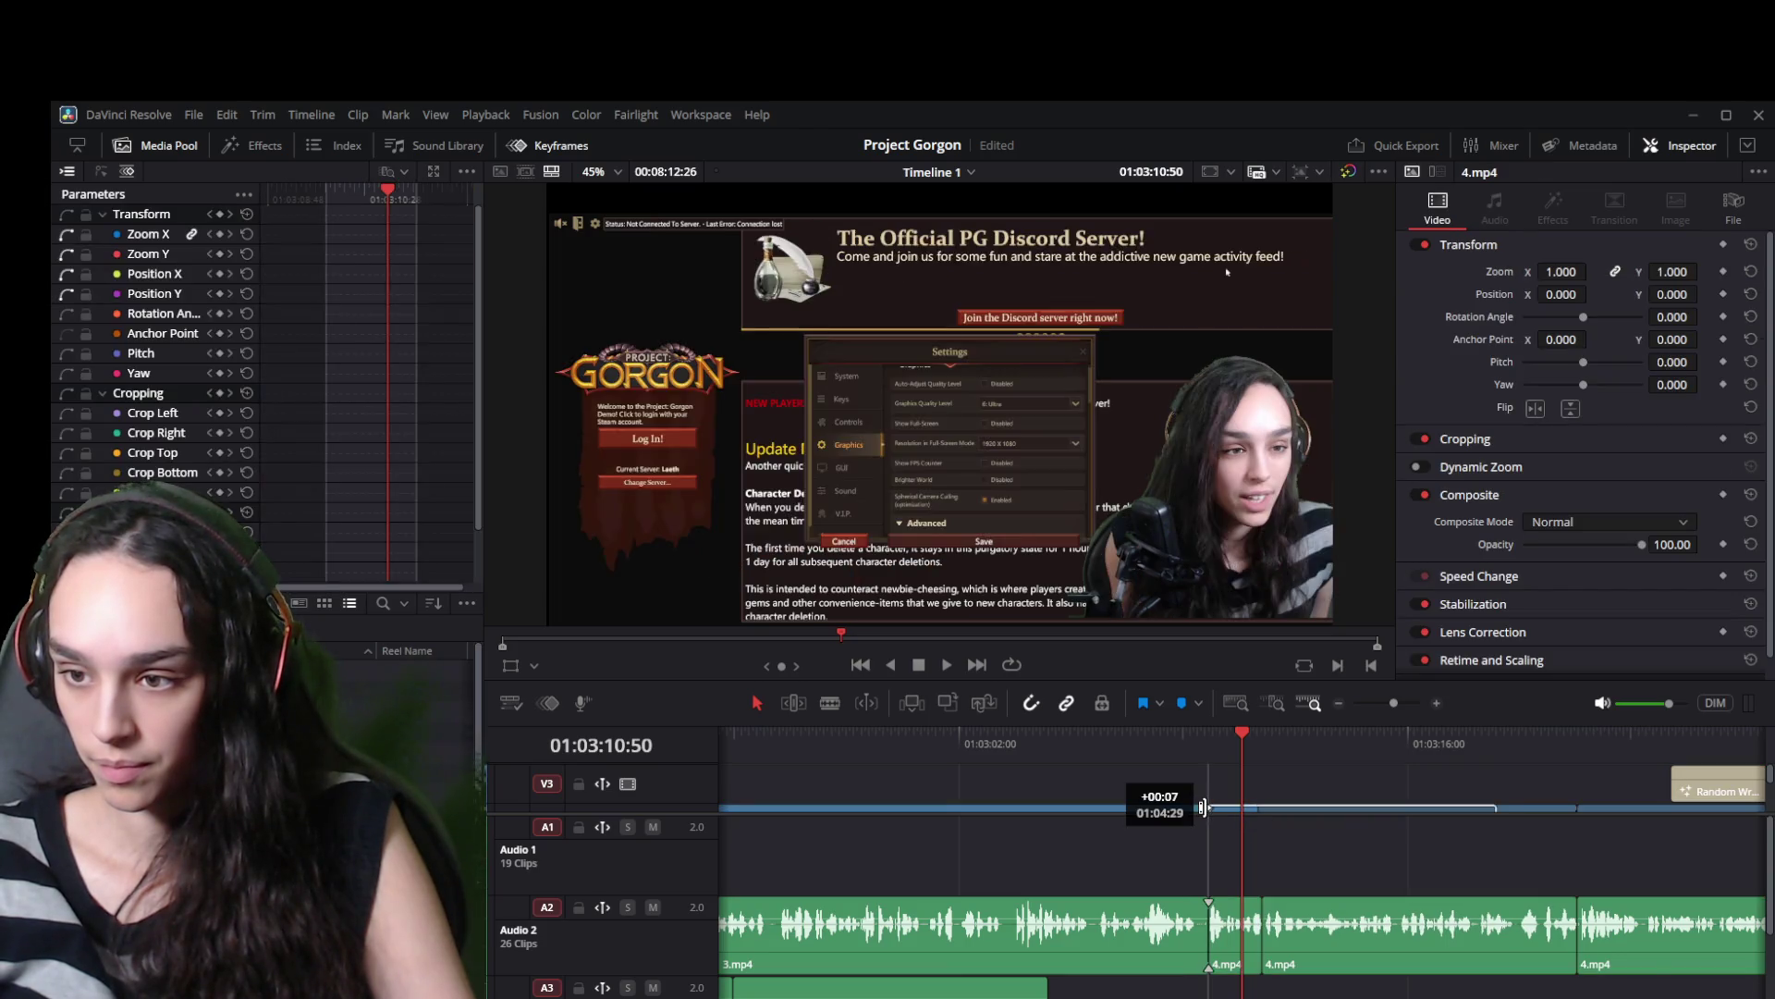
Review the 3.mp4/4.mp4 join, then set the playhead at 01:03:09:50.
click(1183, 726)
key(space)
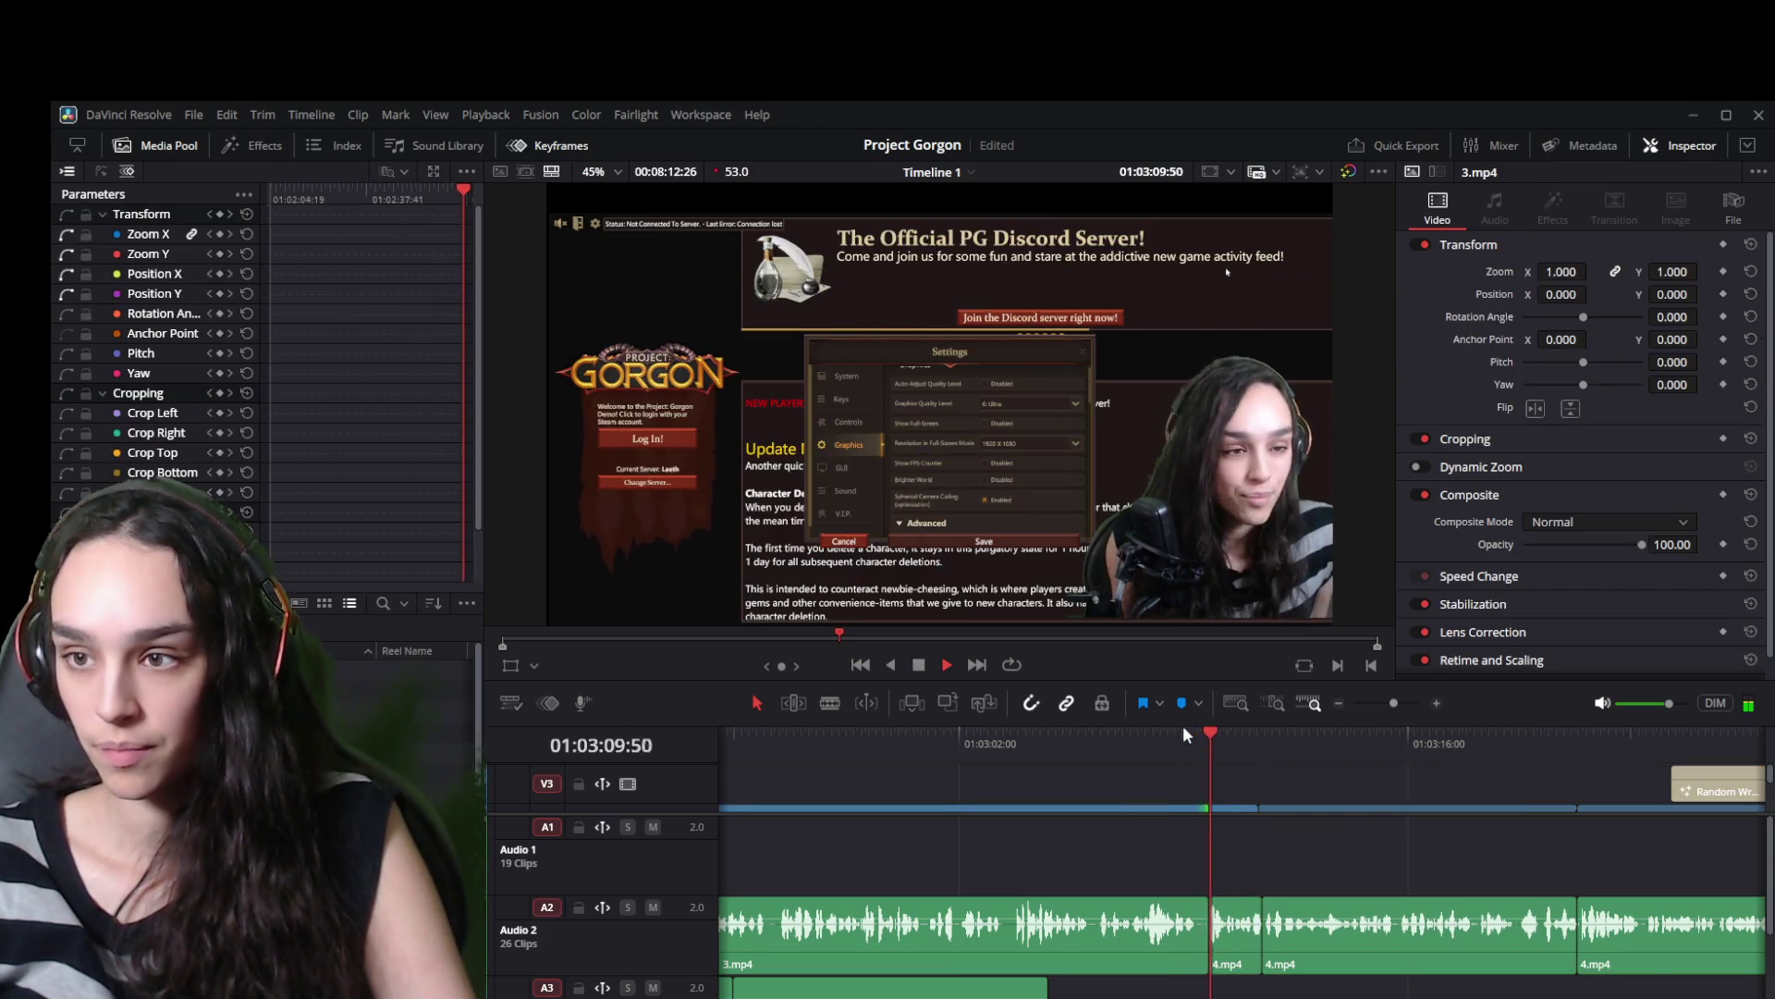
key(space)
scroll(1224, 863, up, 5)
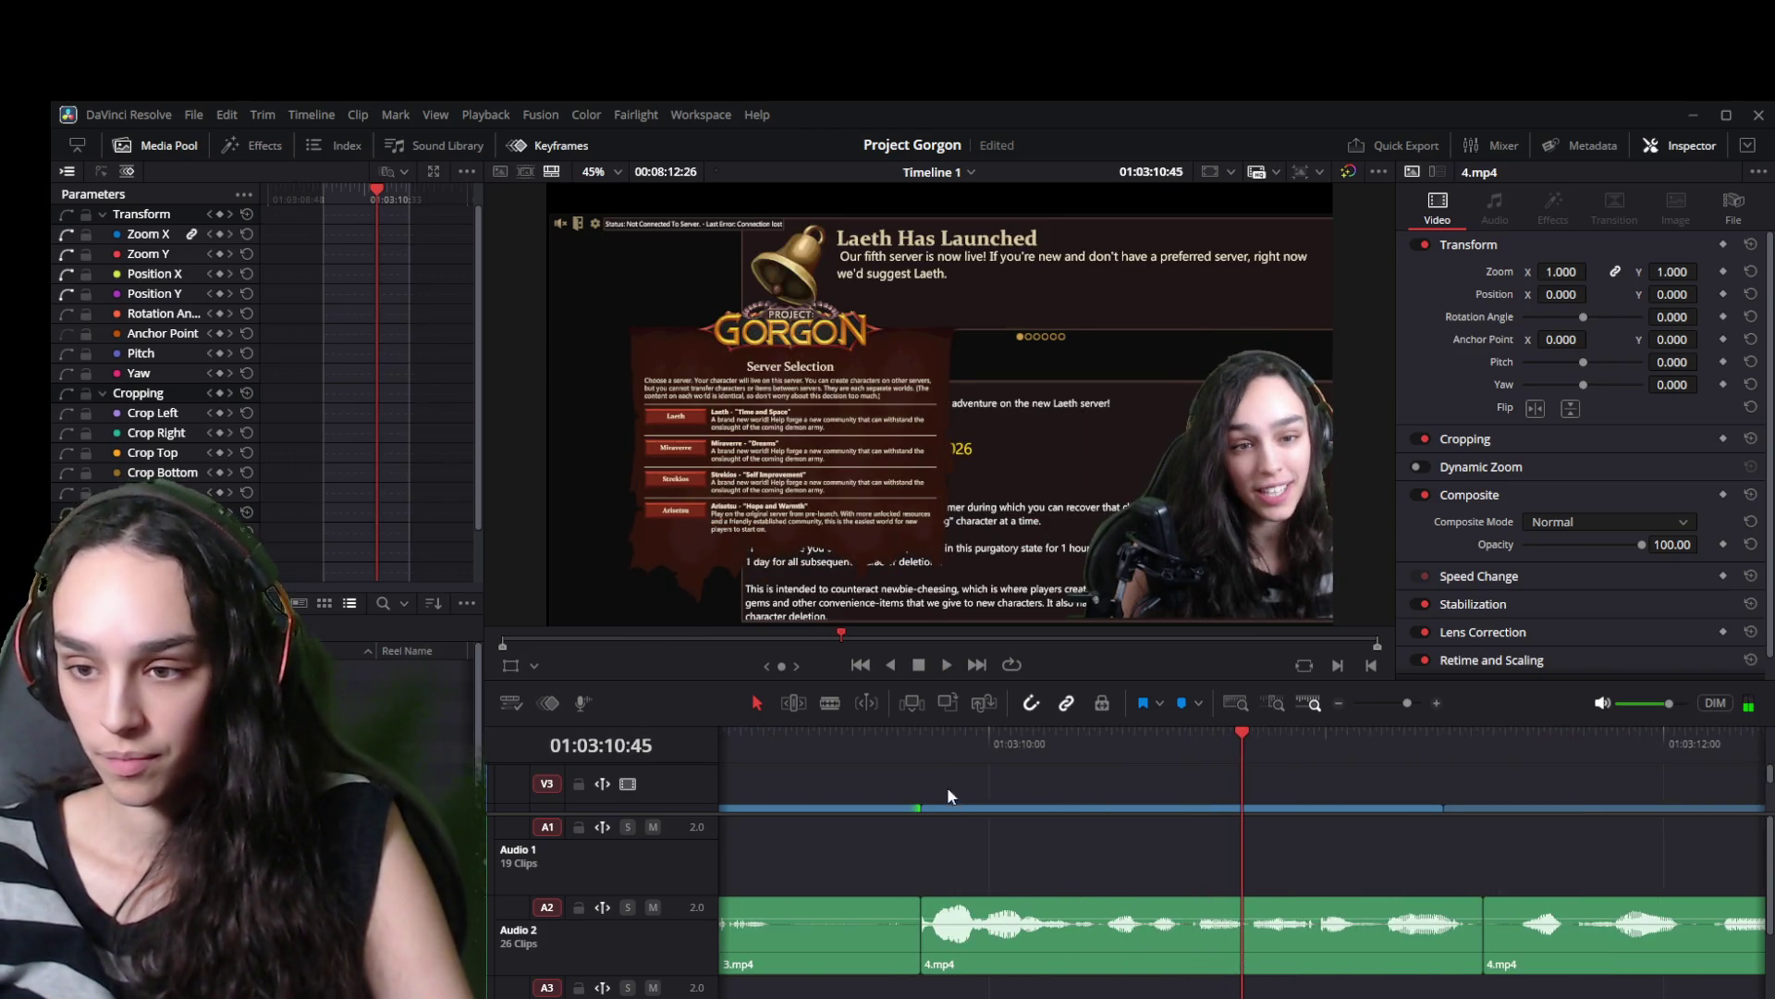
click(923, 738)
click(930, 745)
click(926, 743)
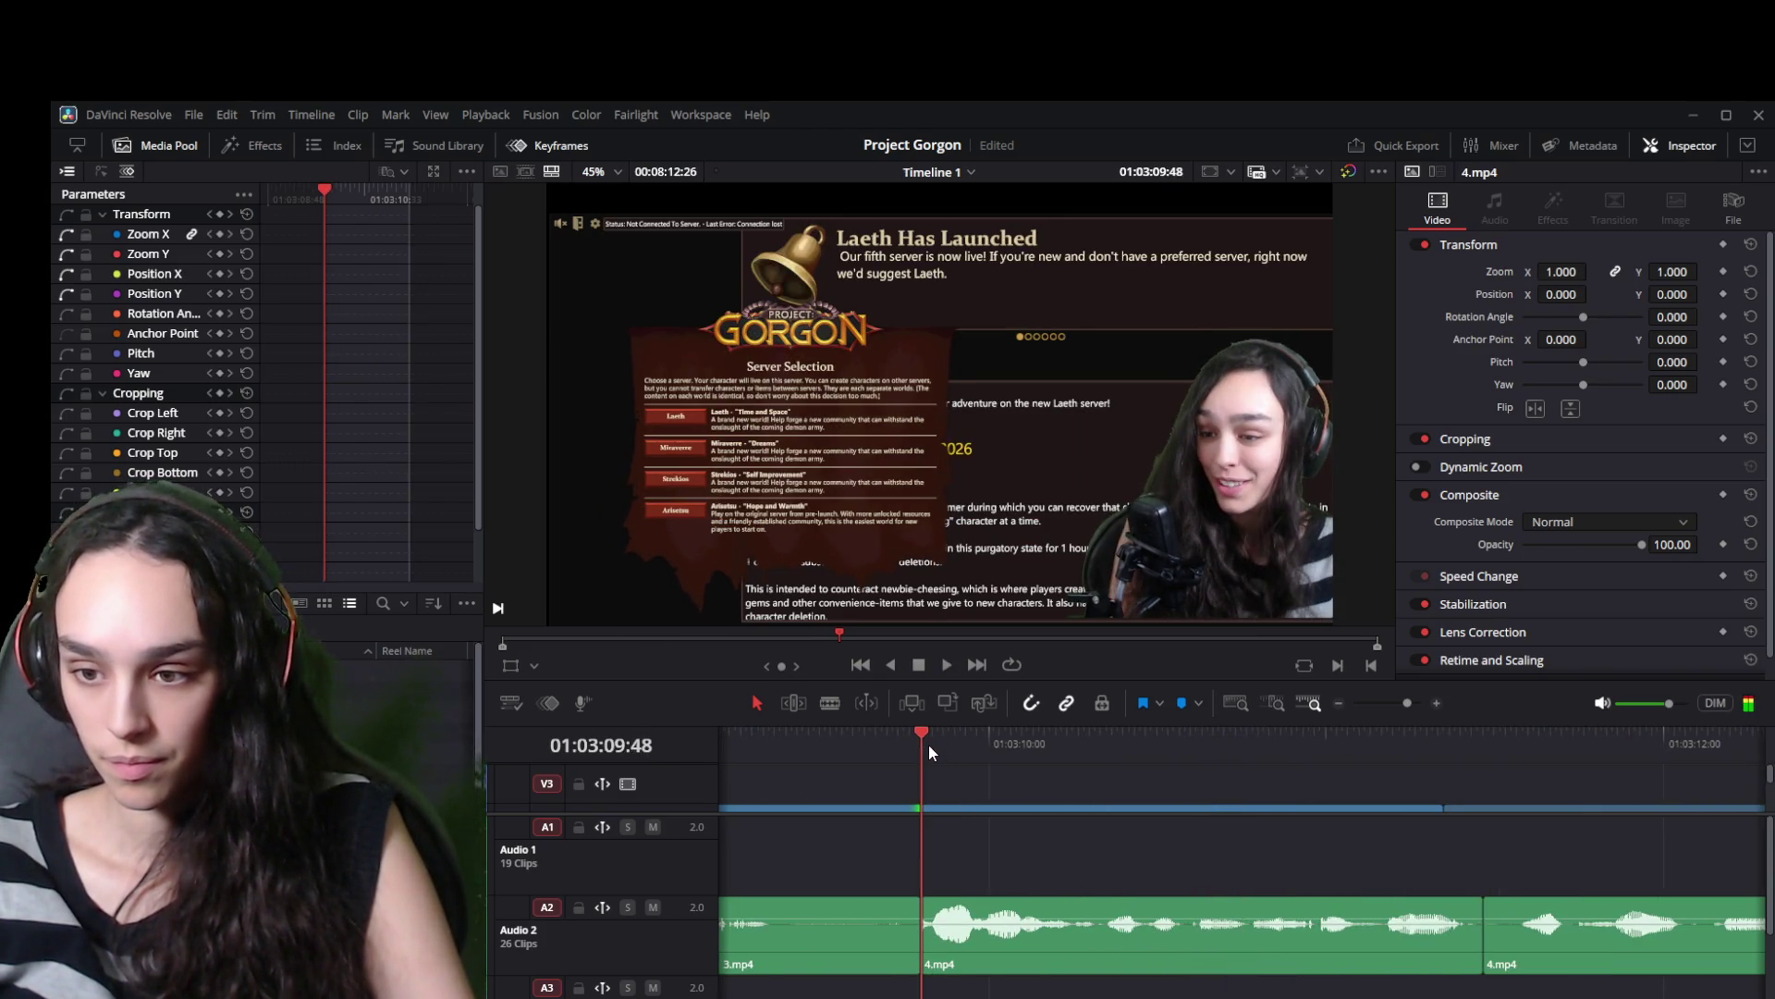
scroll(977, 899, up, 2)
click(1264, 737)
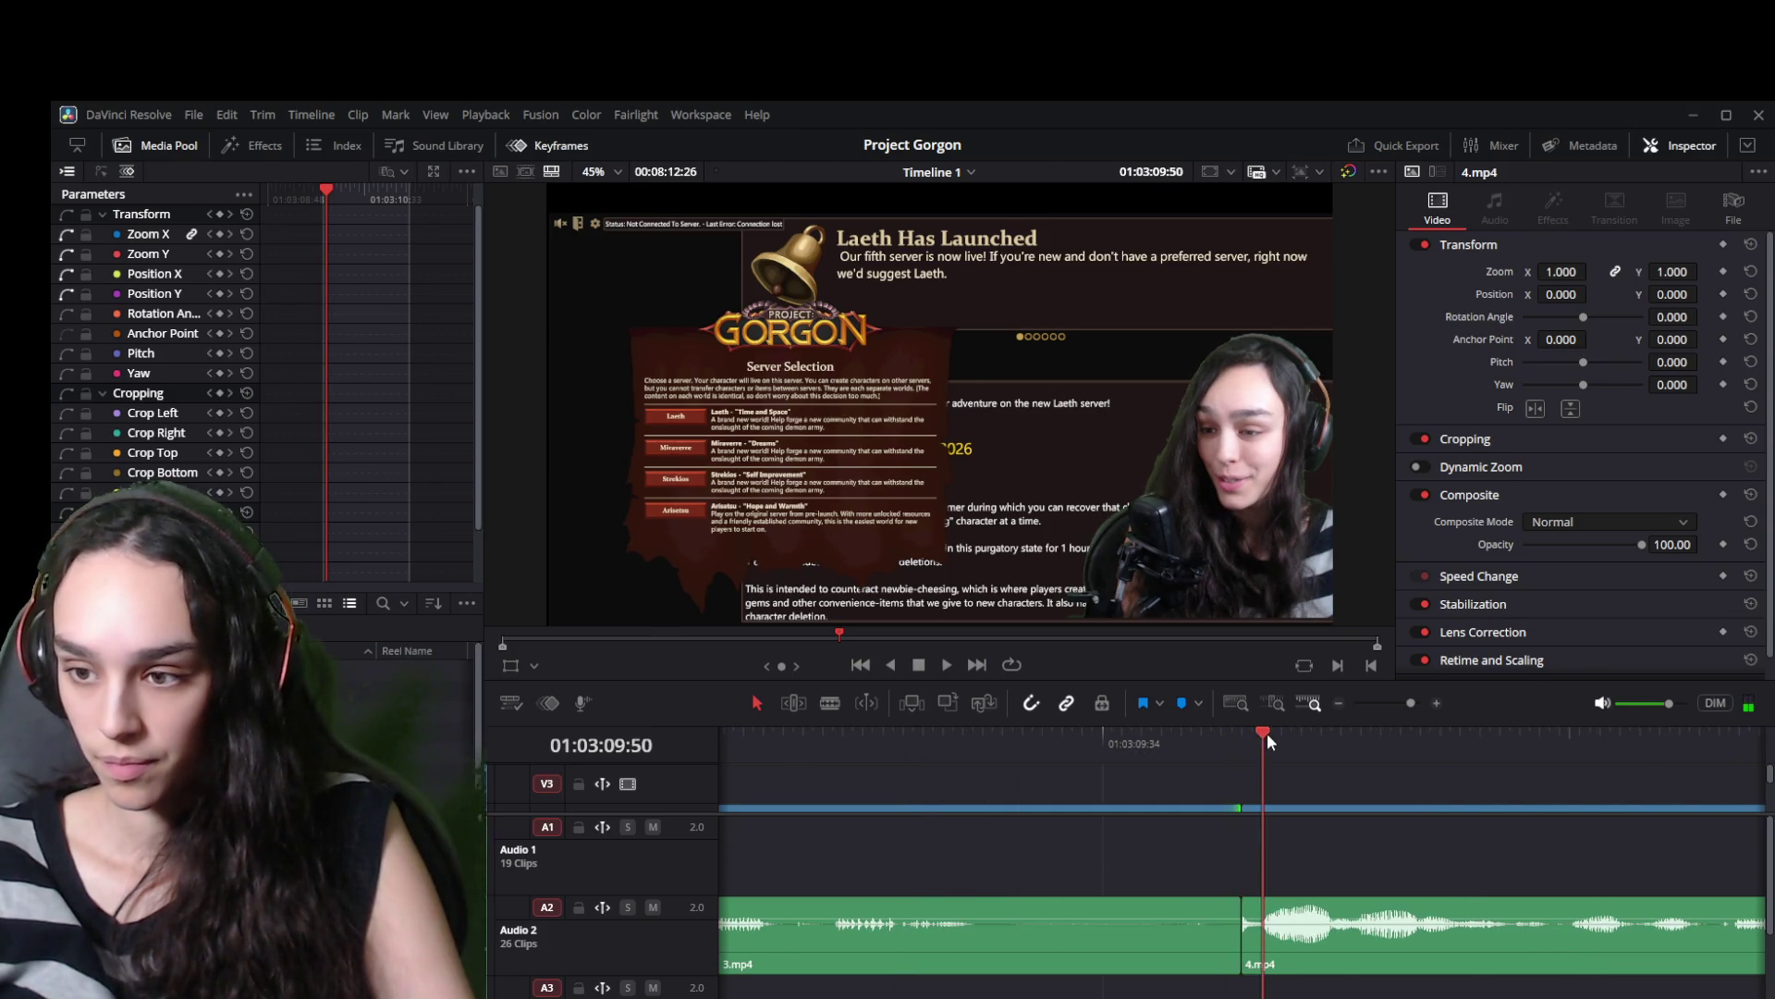
Trim the 4.mp4 audio and video starts, extend 4.mp4 back to meet 3.mp4, and play the join.
drag(1243, 924, 1263, 925)
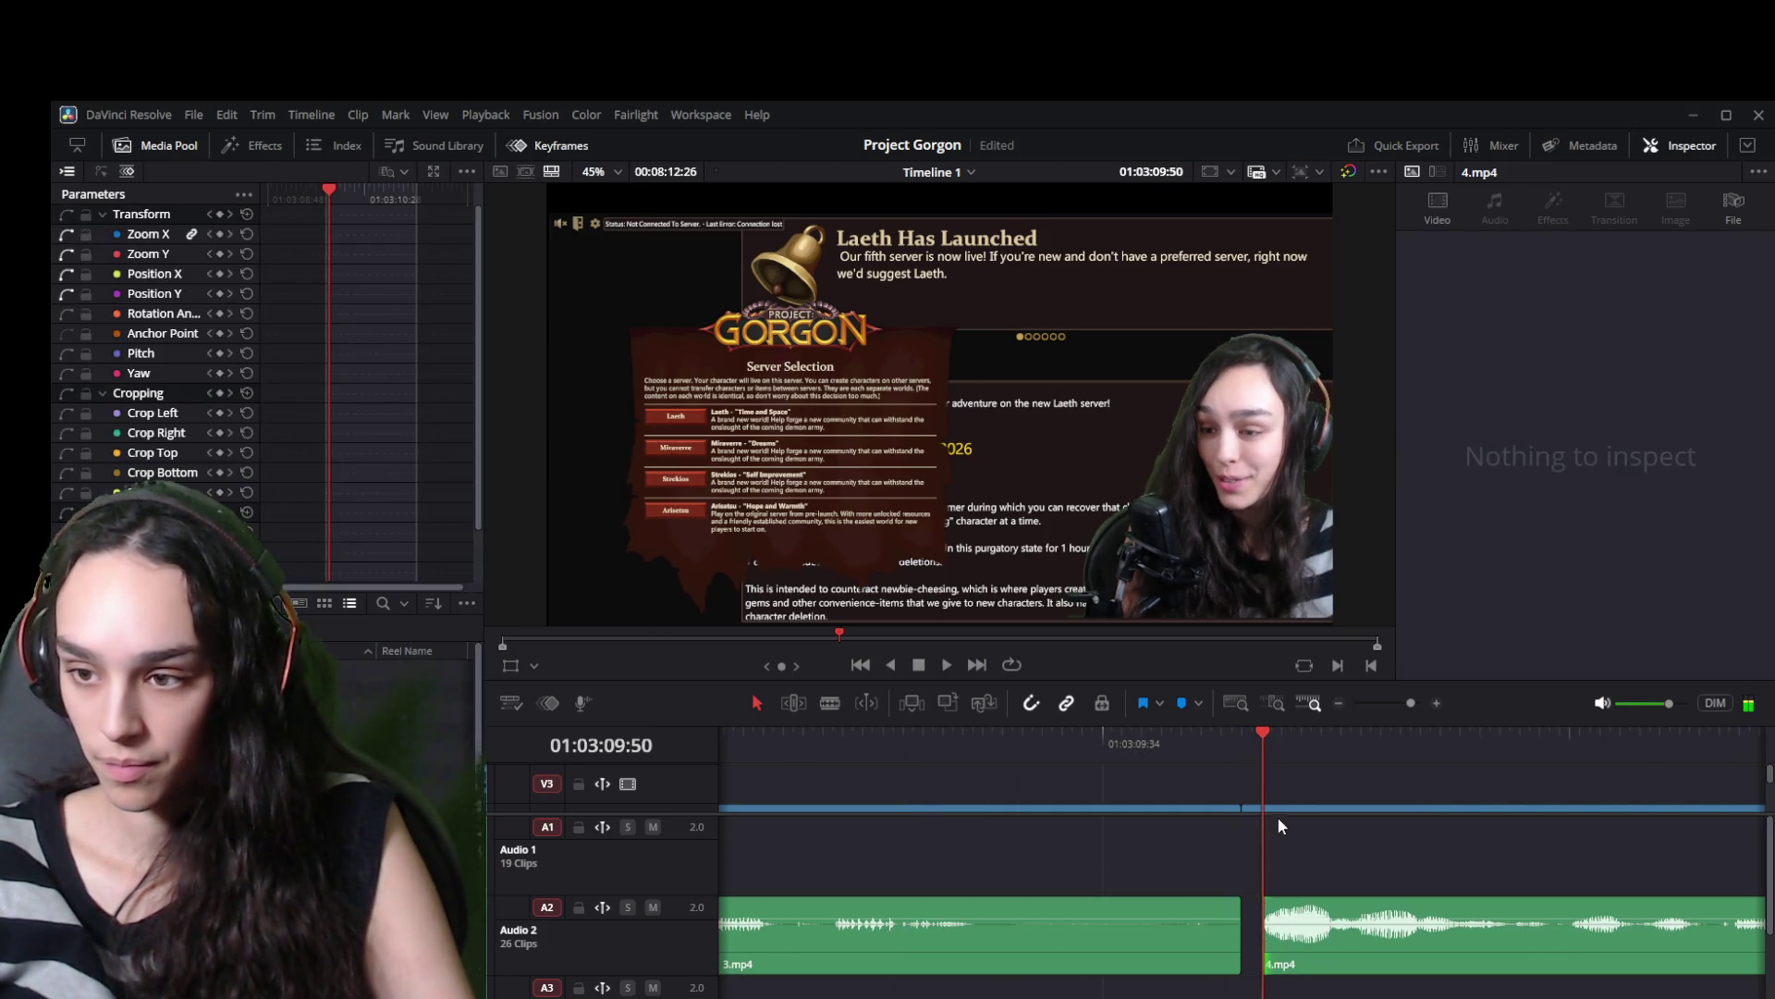
click(1279, 808)
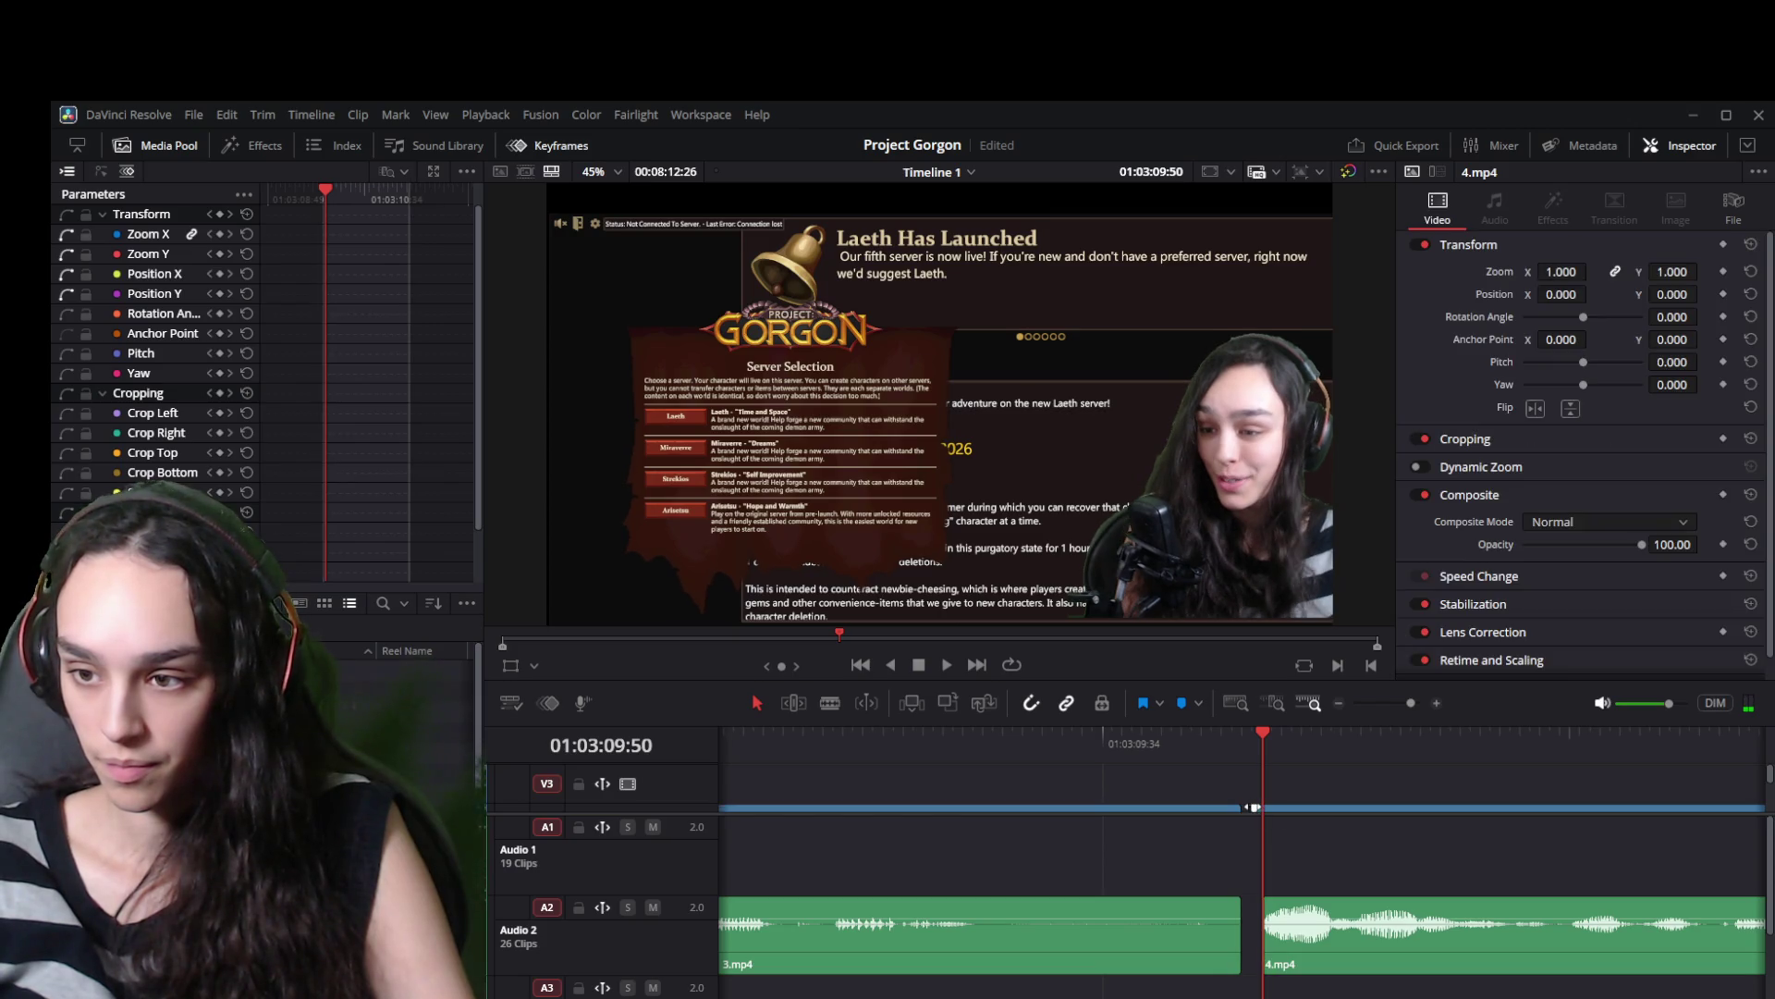
drag(1267, 810, 1254, 813)
drag(1166, 731, 893, 750)
key(space)
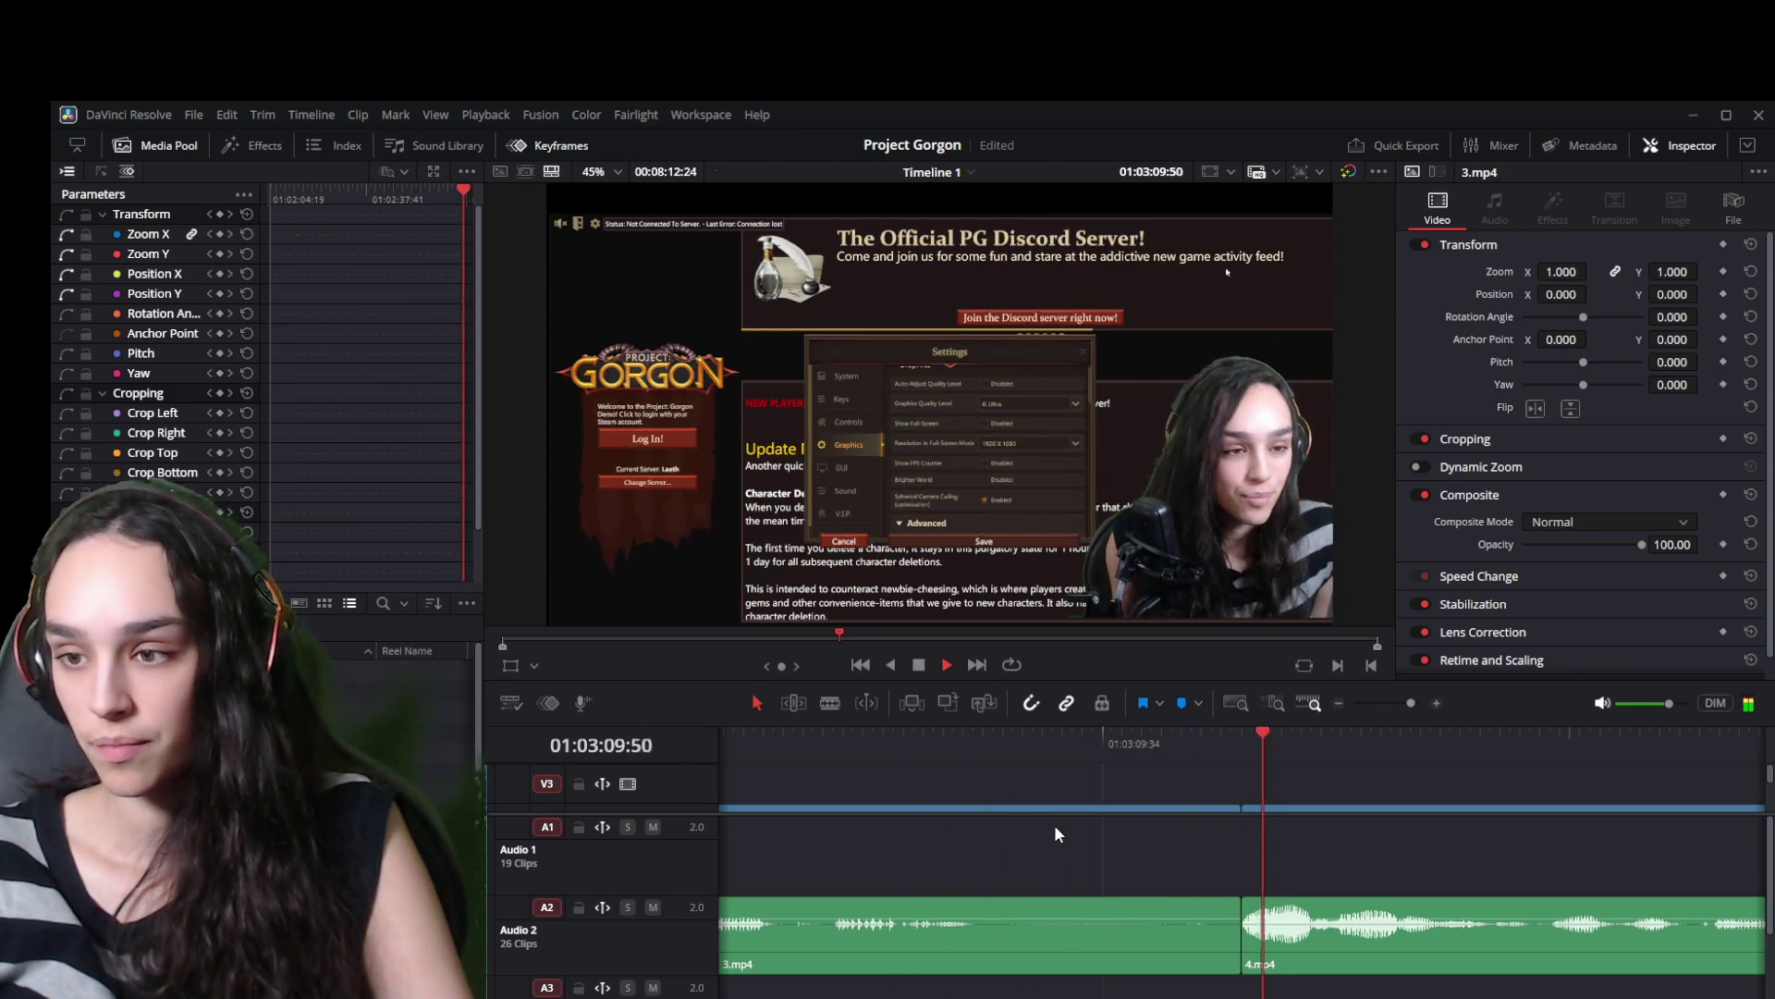
Play up to the first TECHNOLOGY title and replay it from its start.
key(ctrl+minus)
key(ctrl+minus)
key(ctrl+minus)
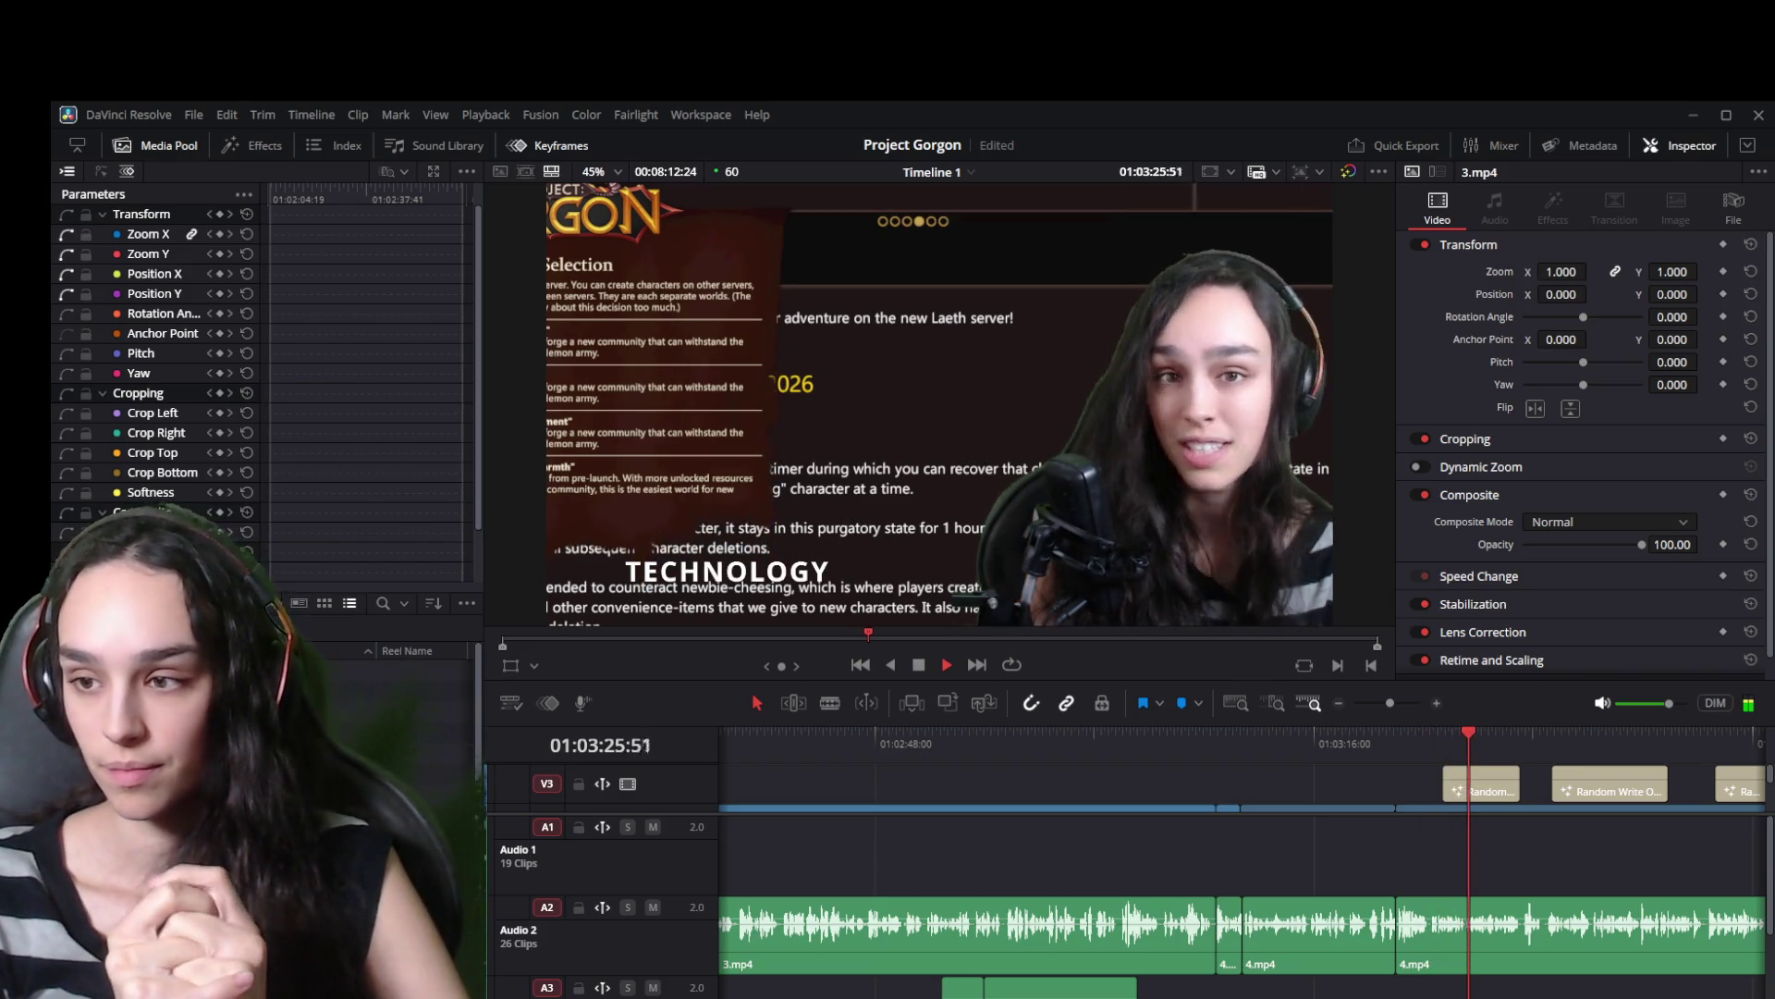
key(space)
scroll(1634, 875, up, 3)
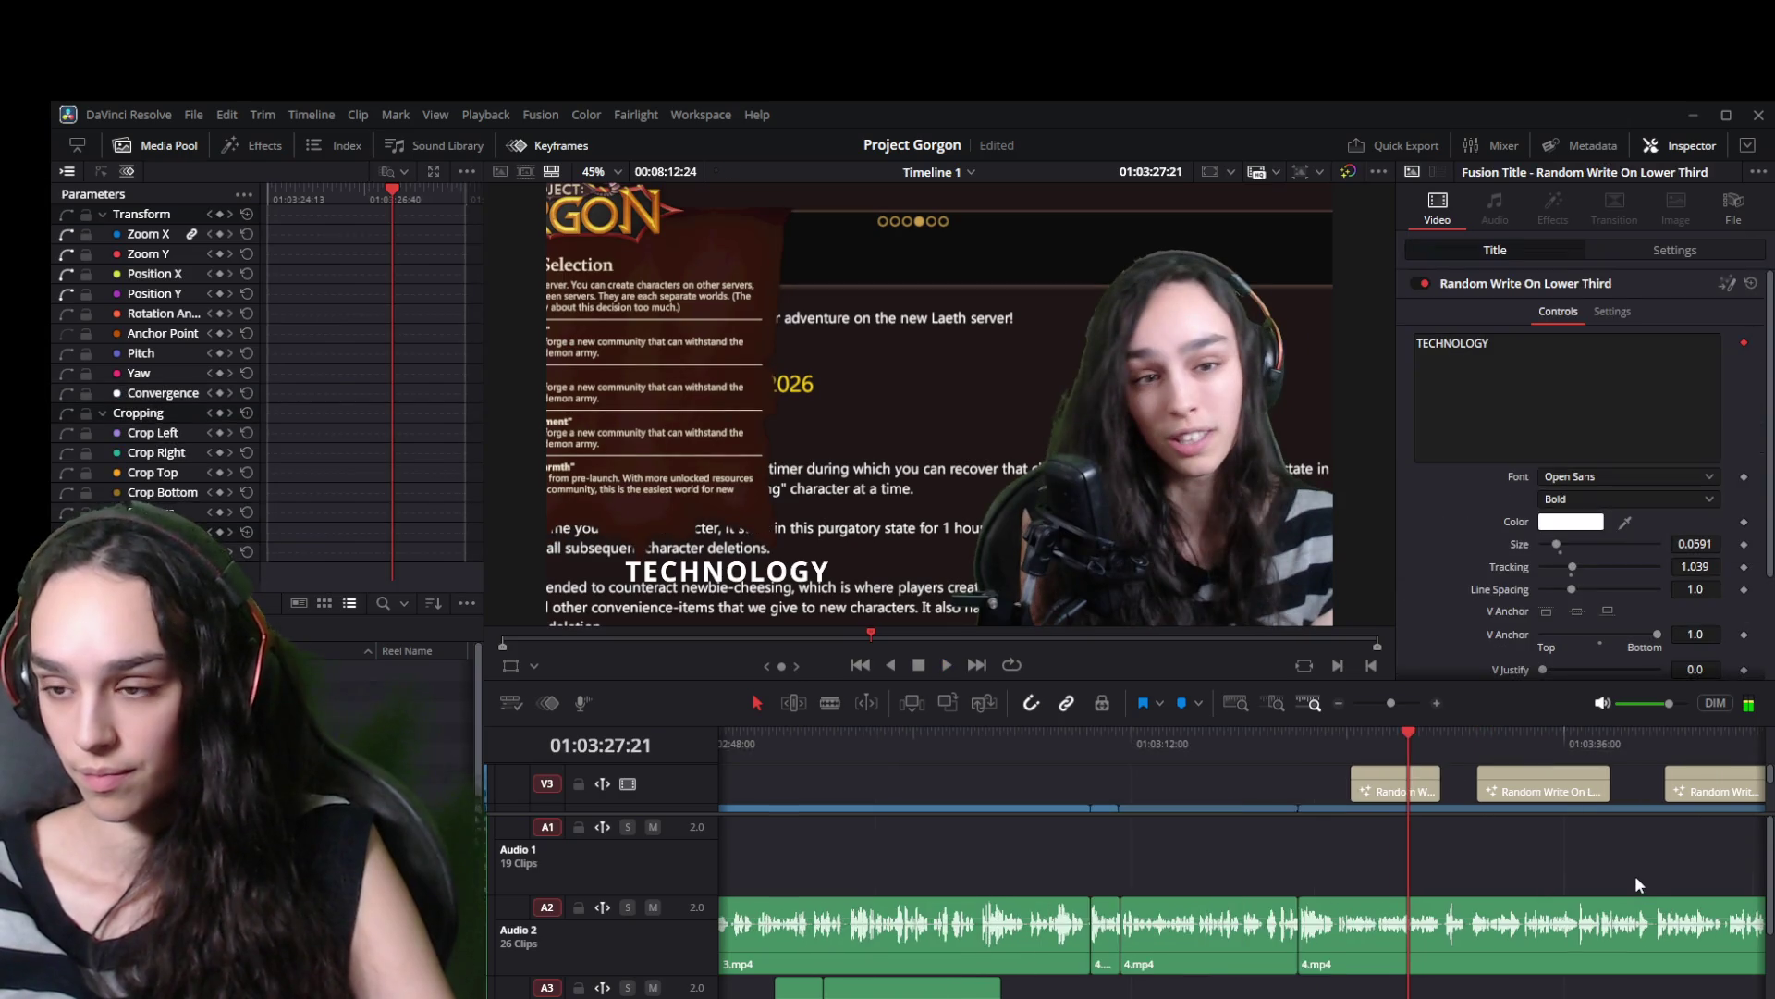
click(1173, 731)
key(space)
Move the first TECHNOLOGY lower-third slightly later, shorten its end, and preview it.
click(1230, 789)
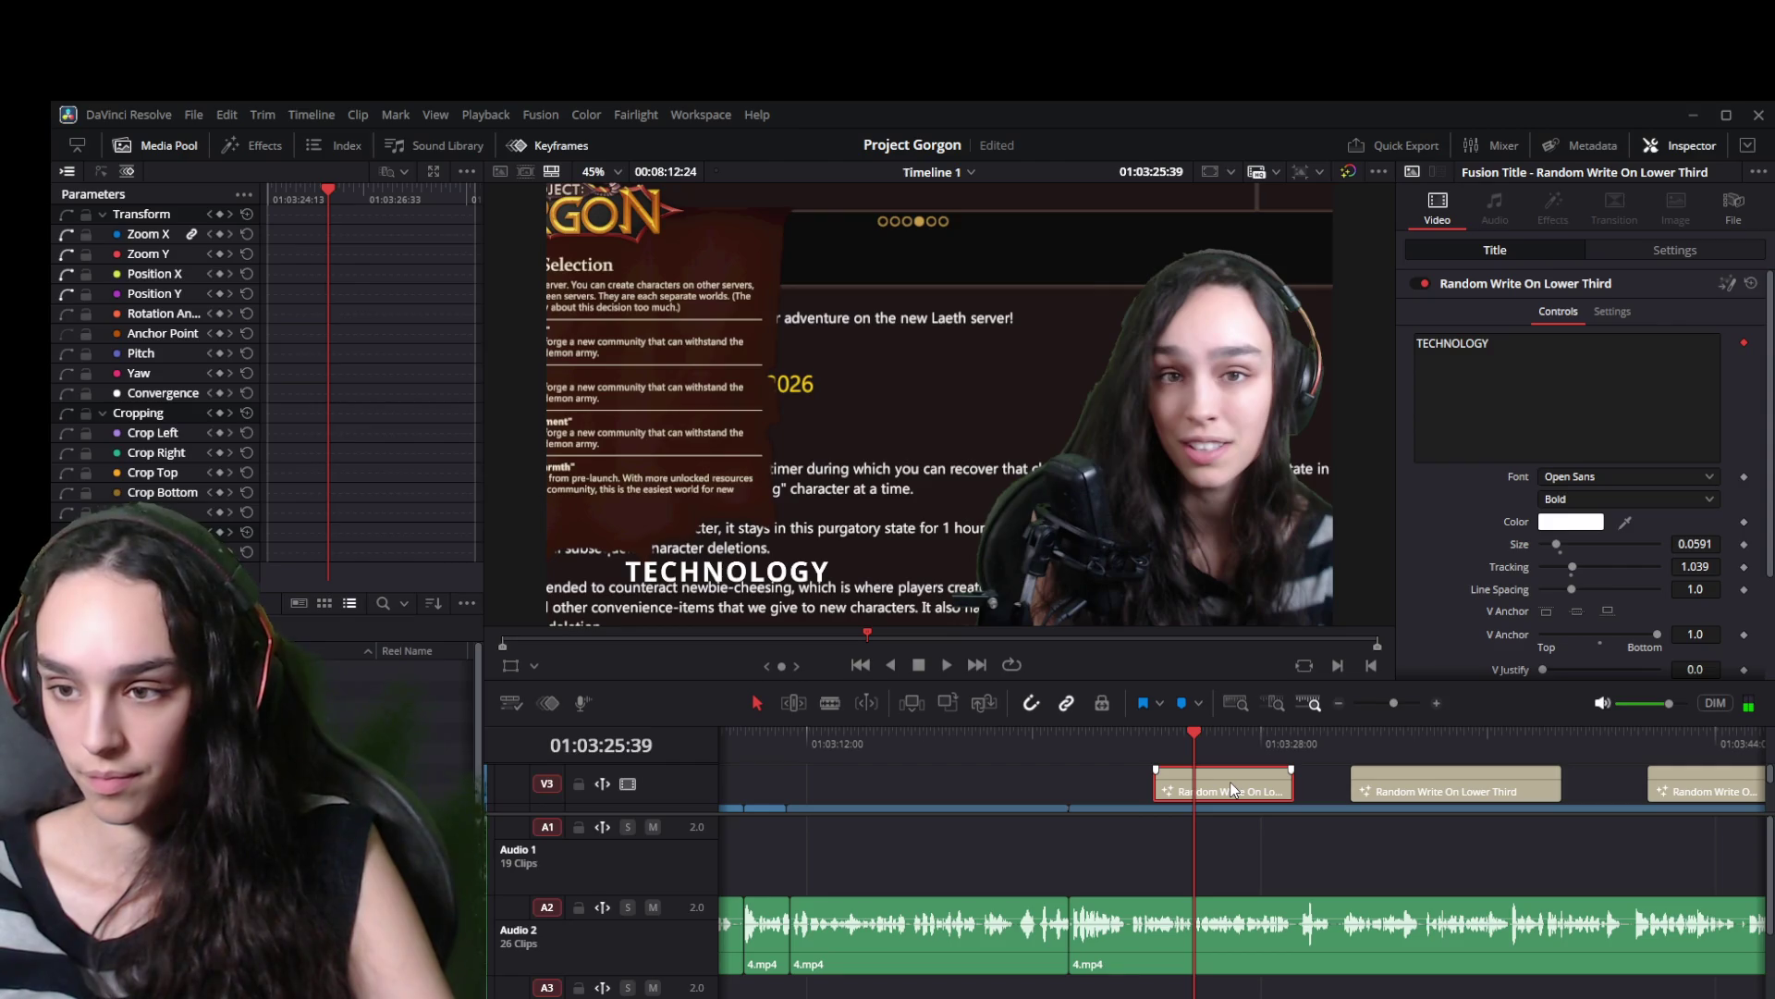
drag(1231, 789, 1308, 788)
key(space)
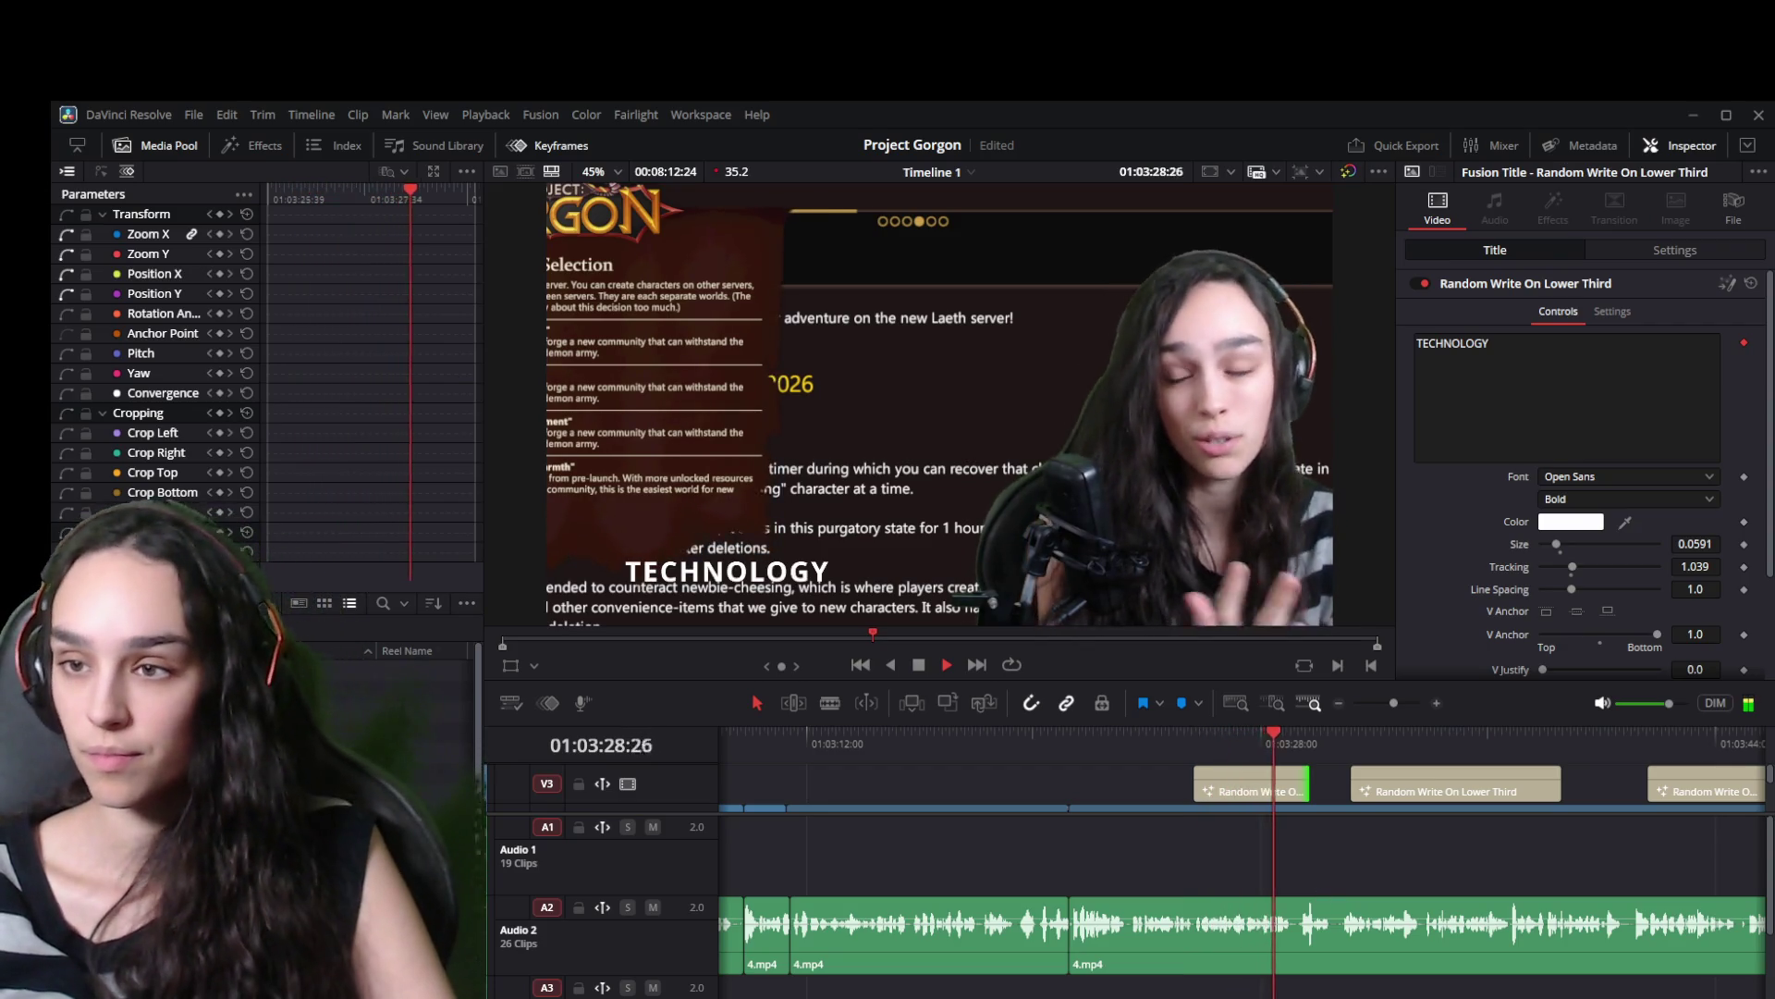
key(space)
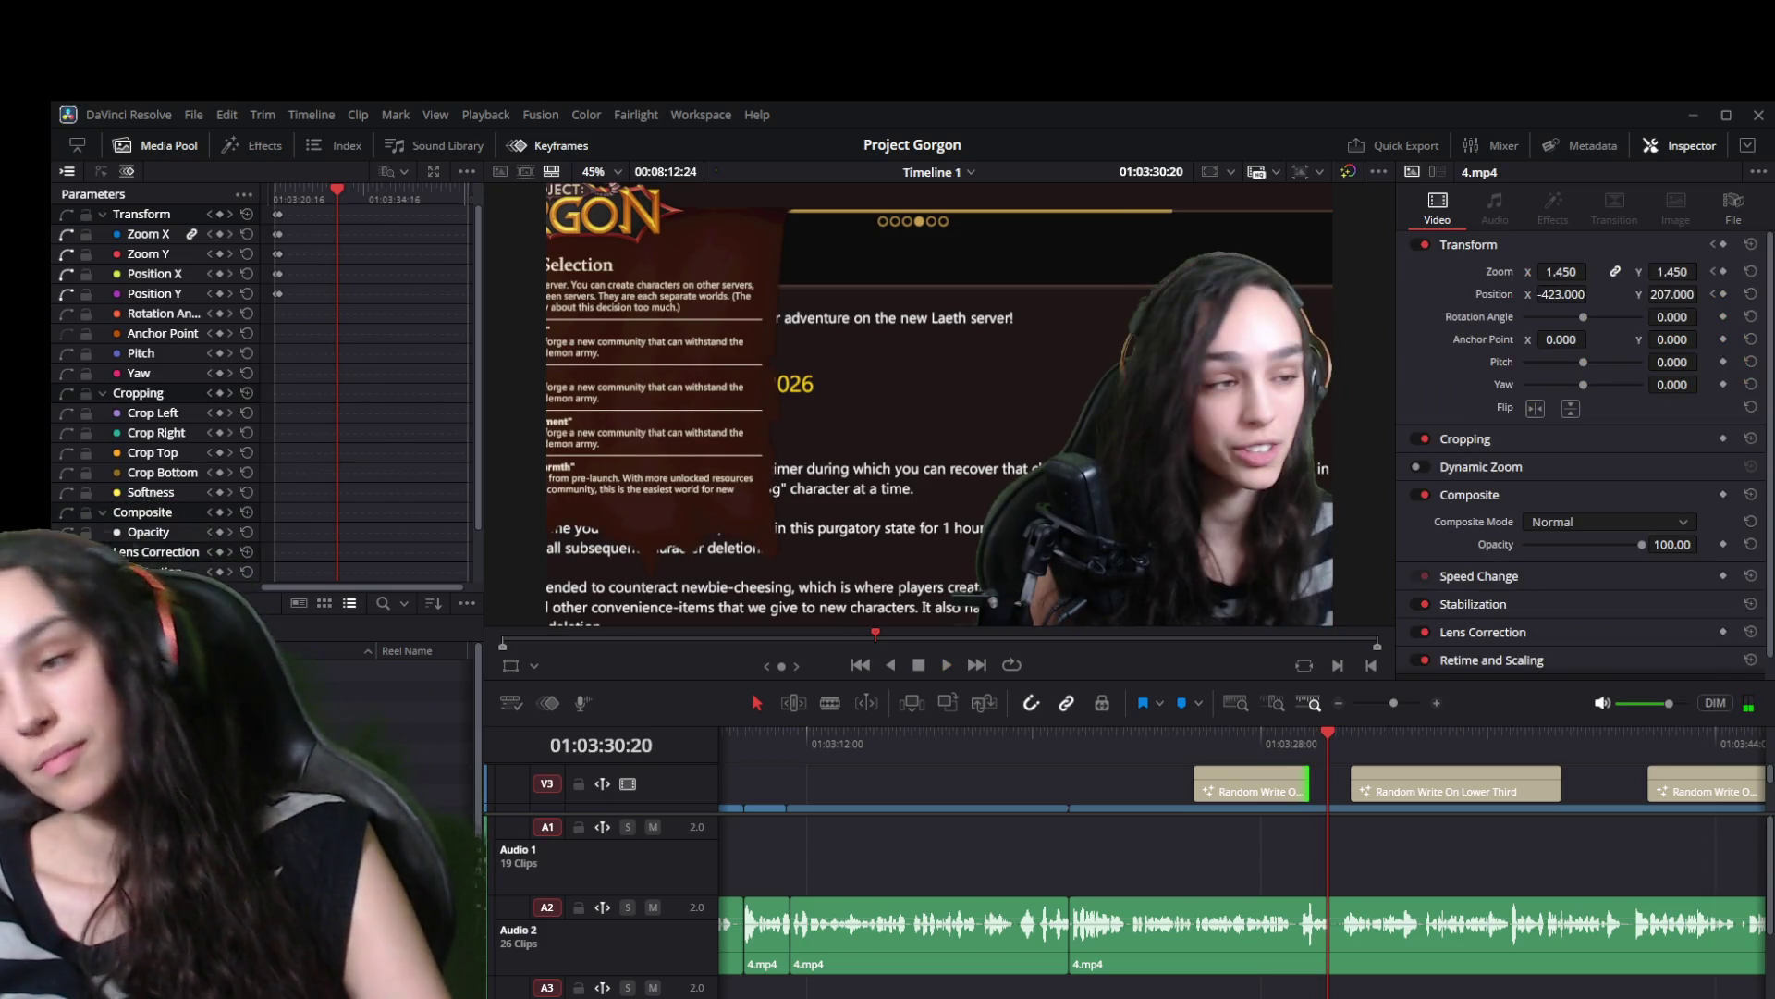
key(ctrl+minus)
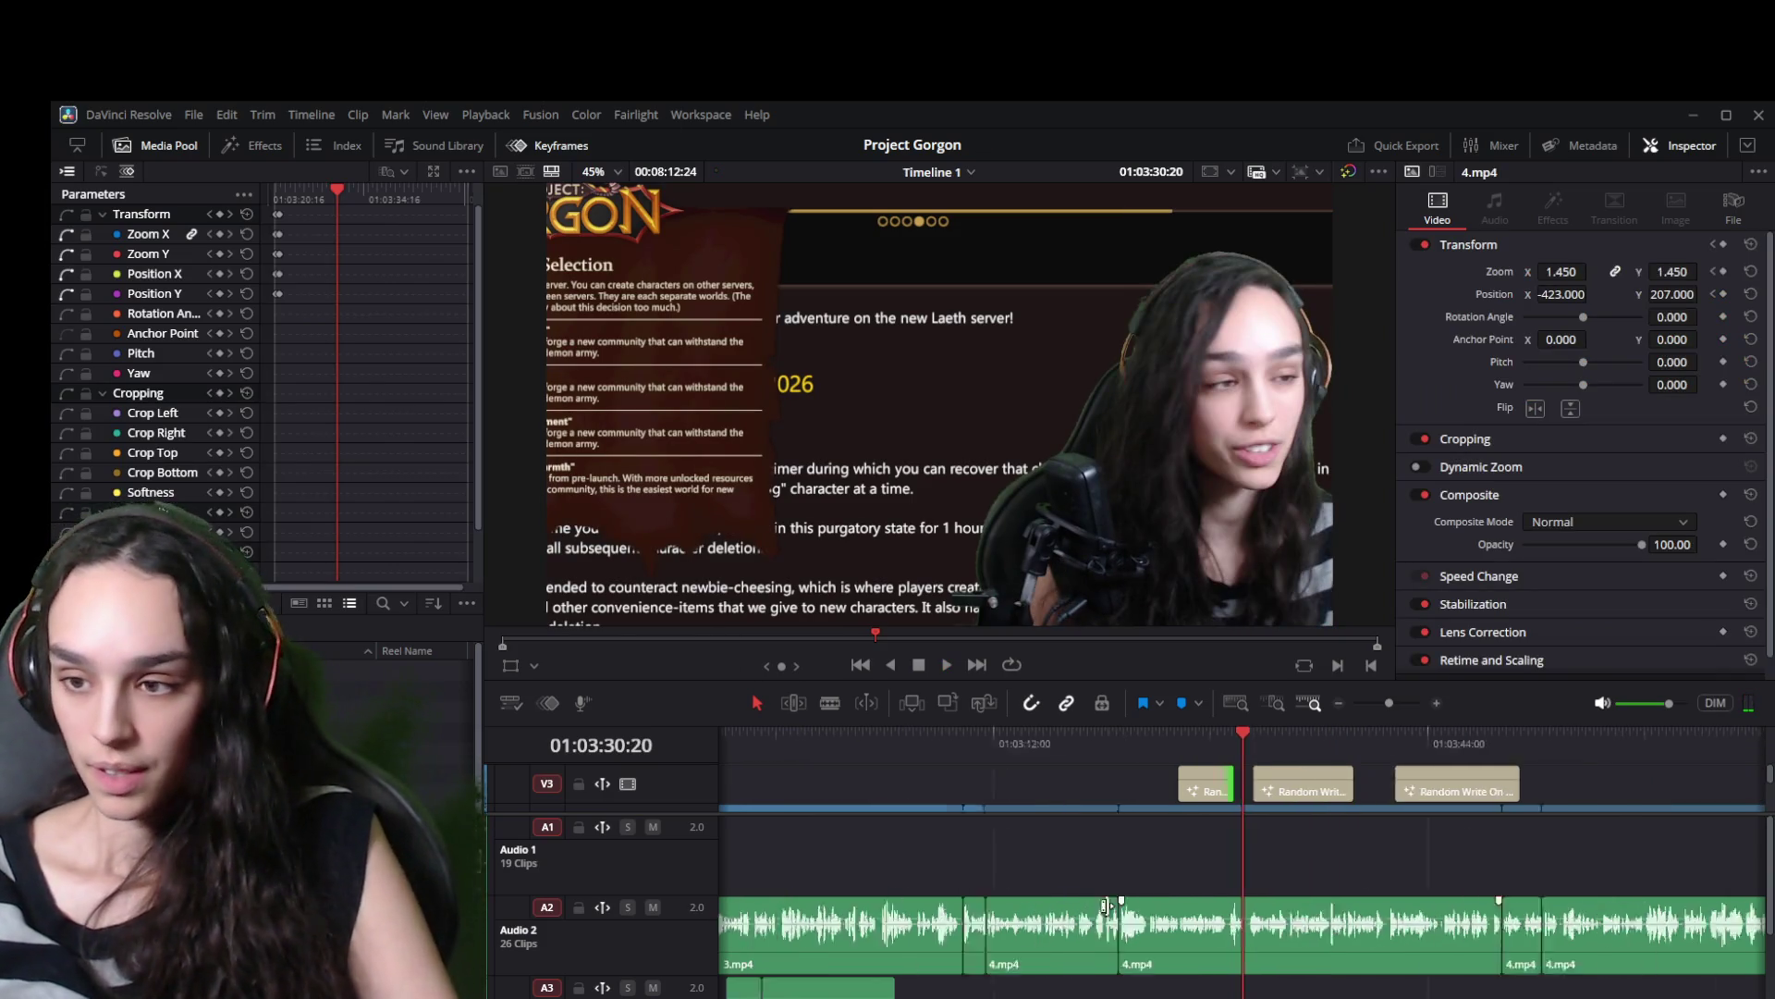
key(ctrl+minus)
key(ctrl+minus)
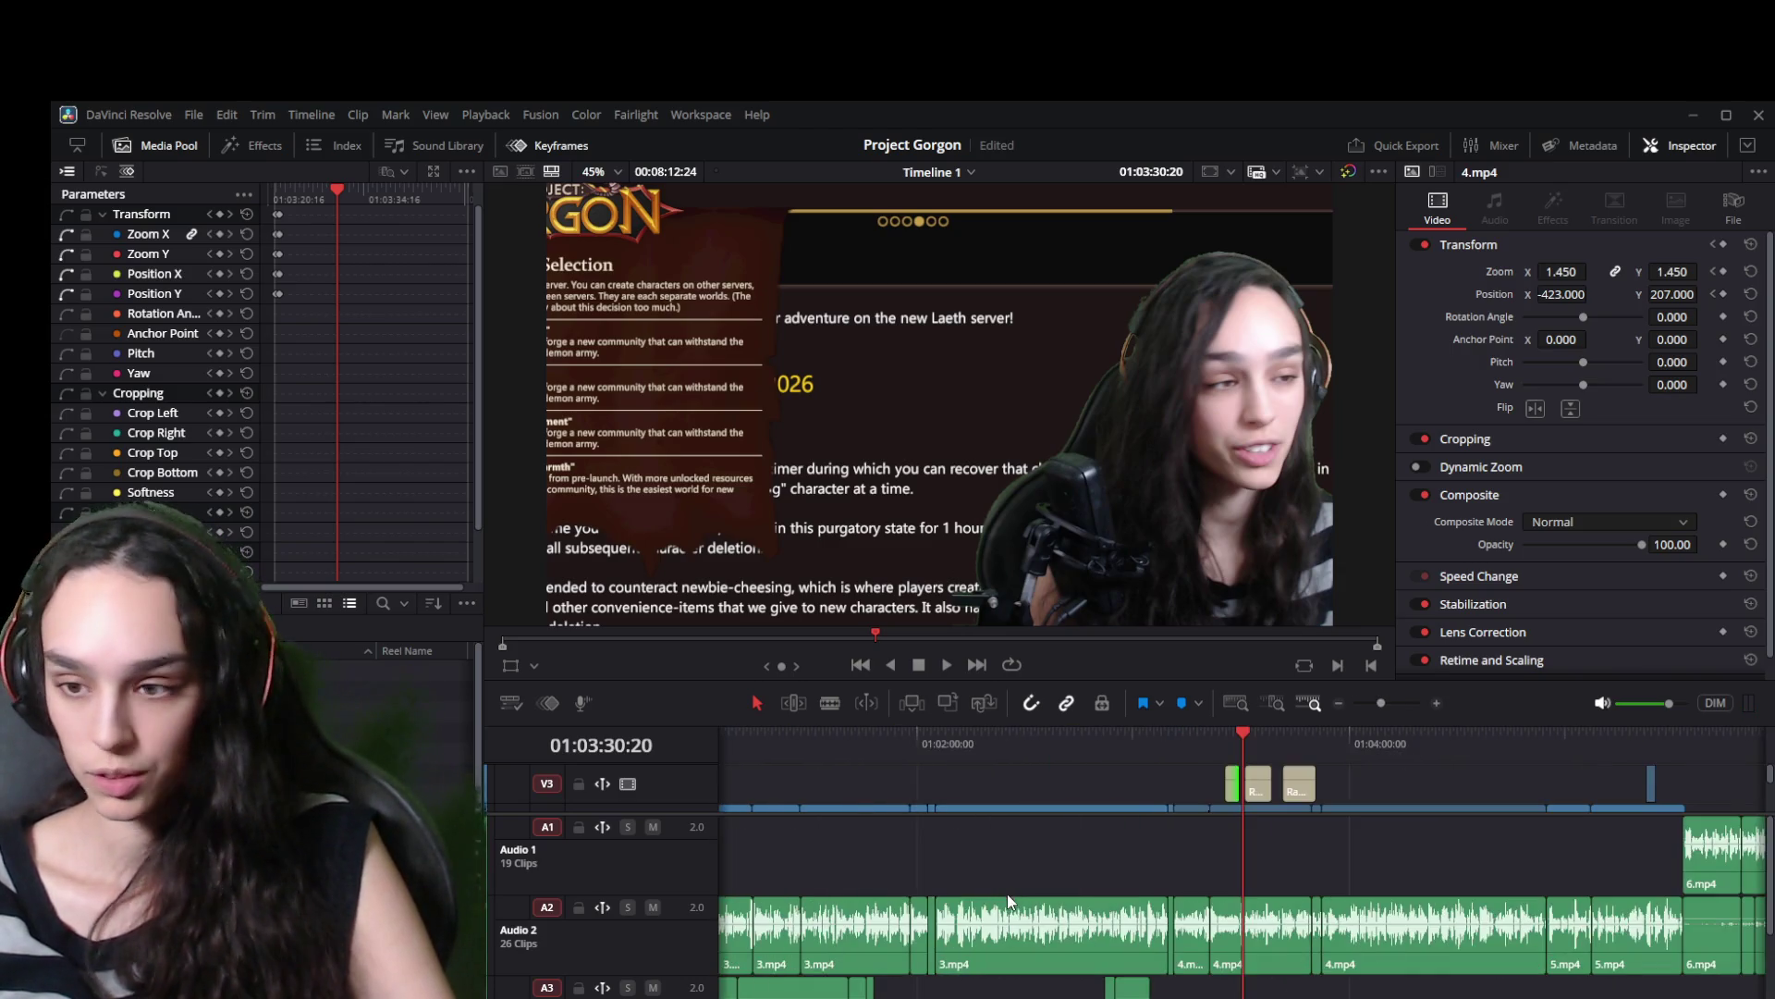
key(ctrl+equal)
key(ctrl+equal)
key(ctrl+equal)
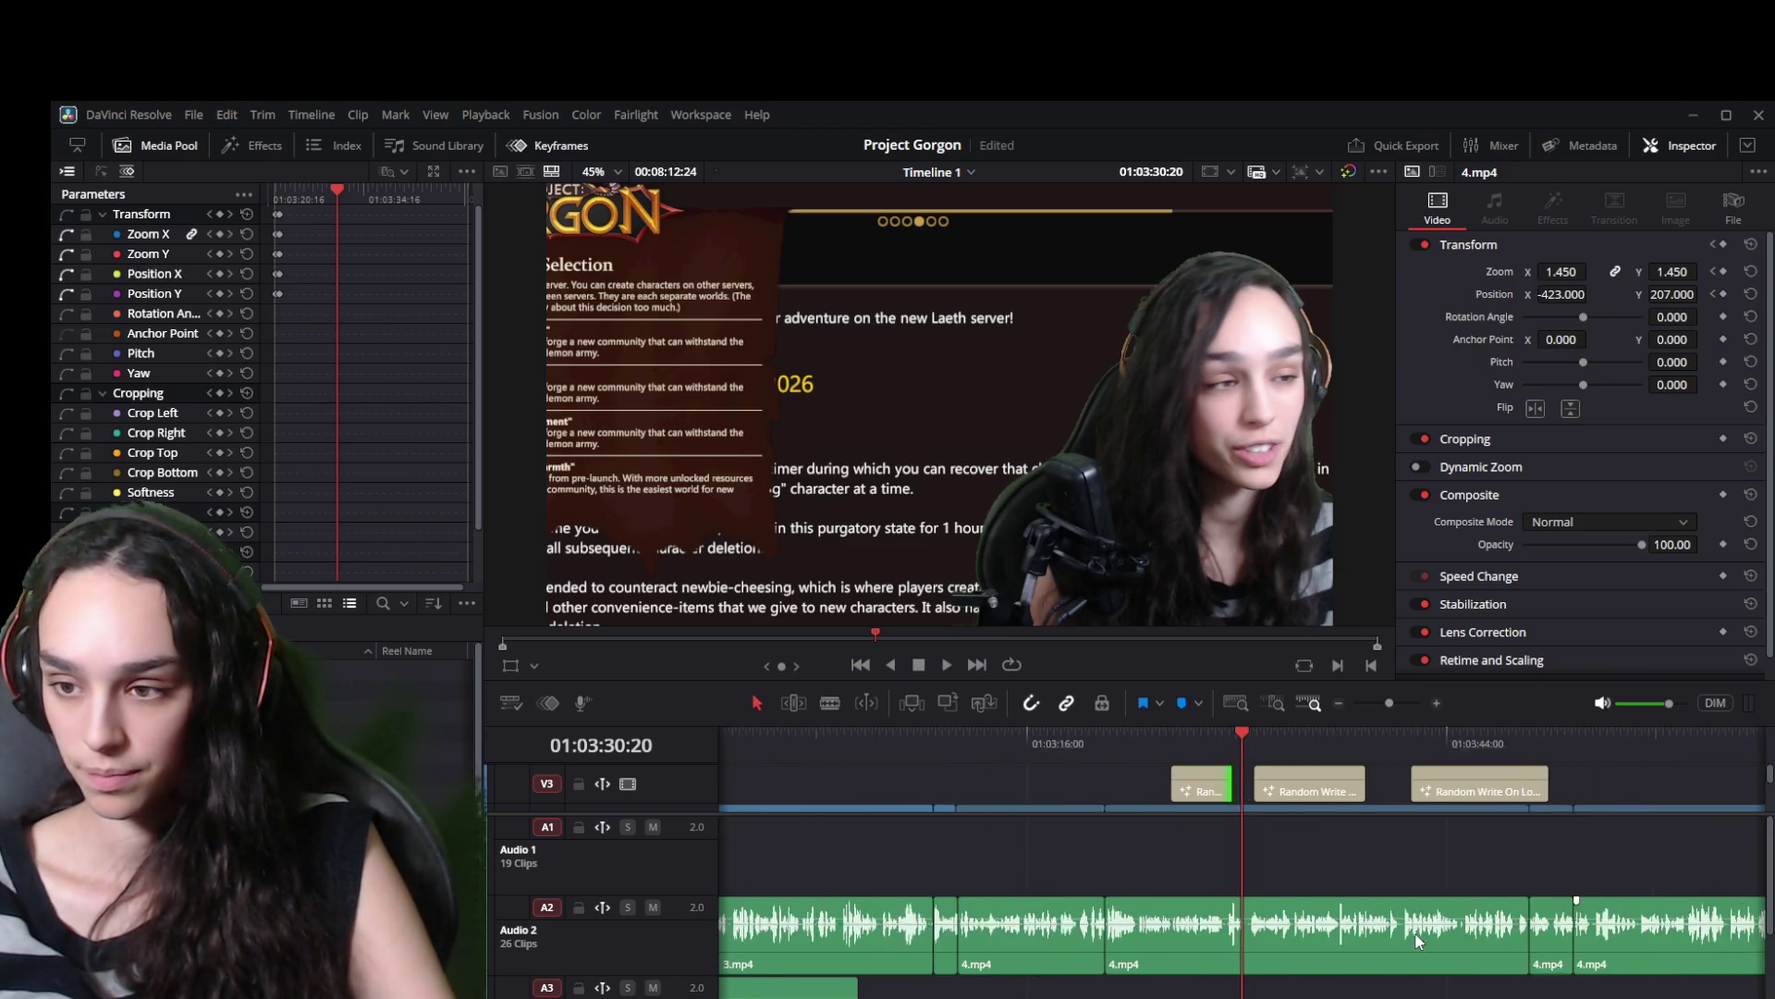
key(ctrl+equal)
click(981, 736)
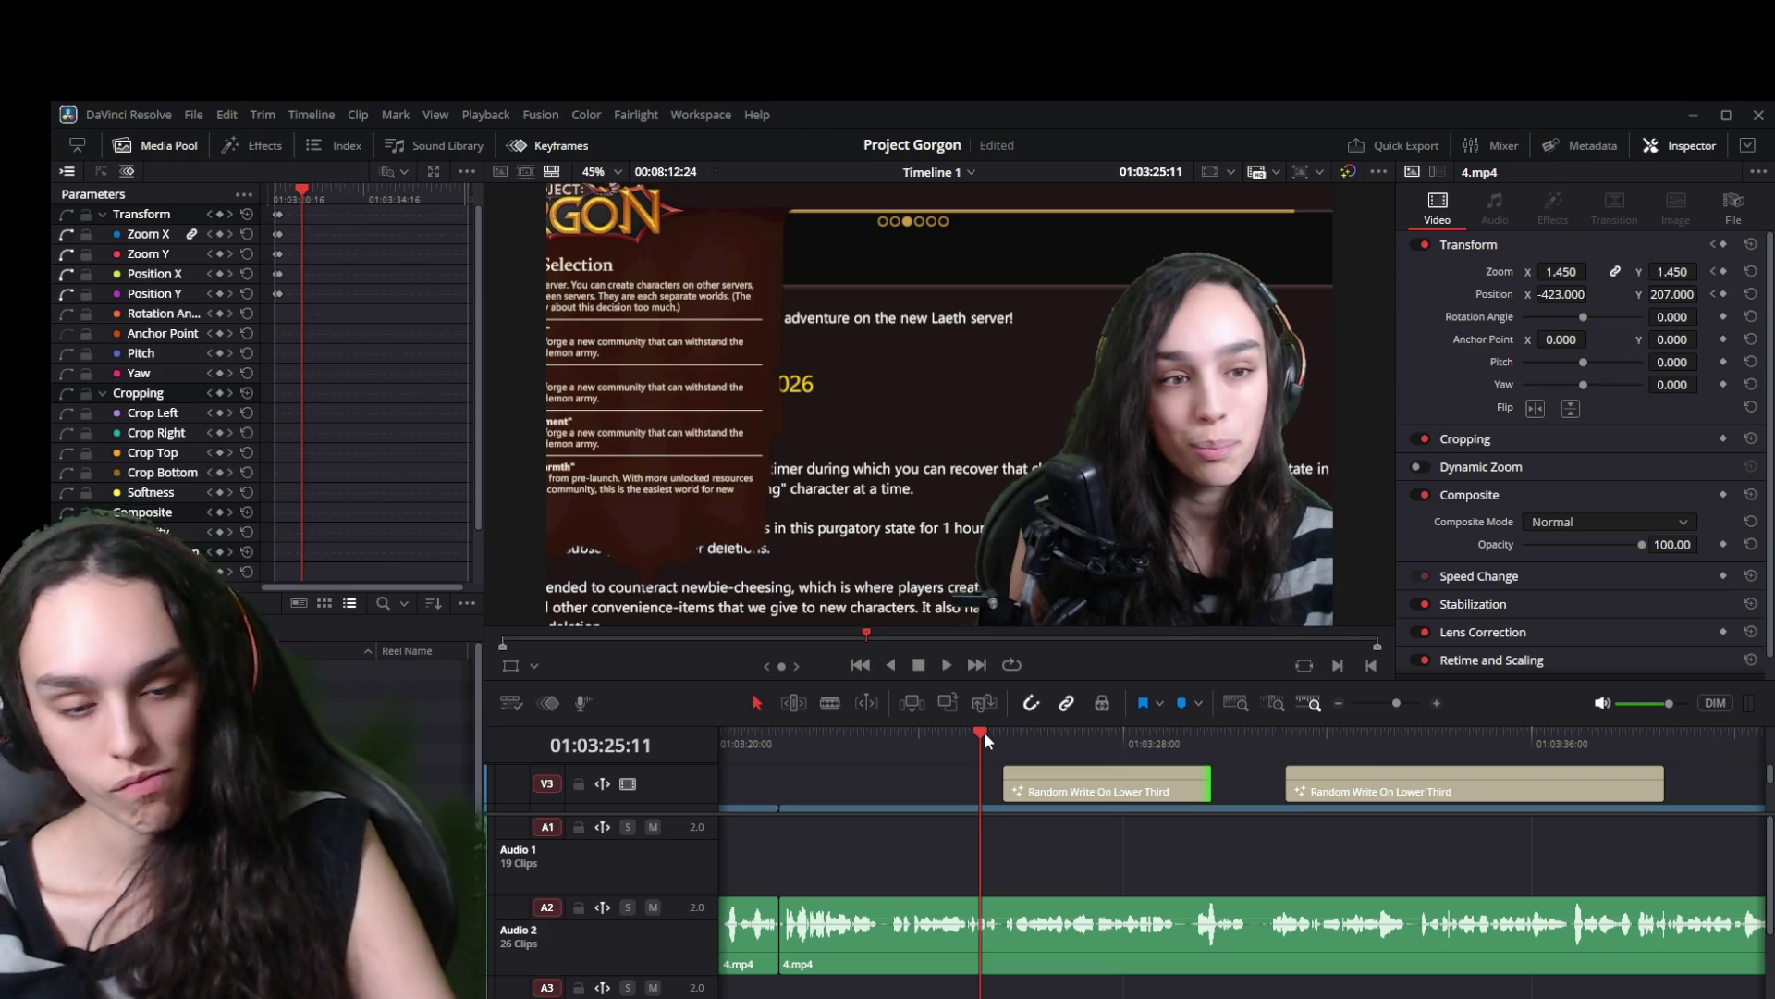
key(space)
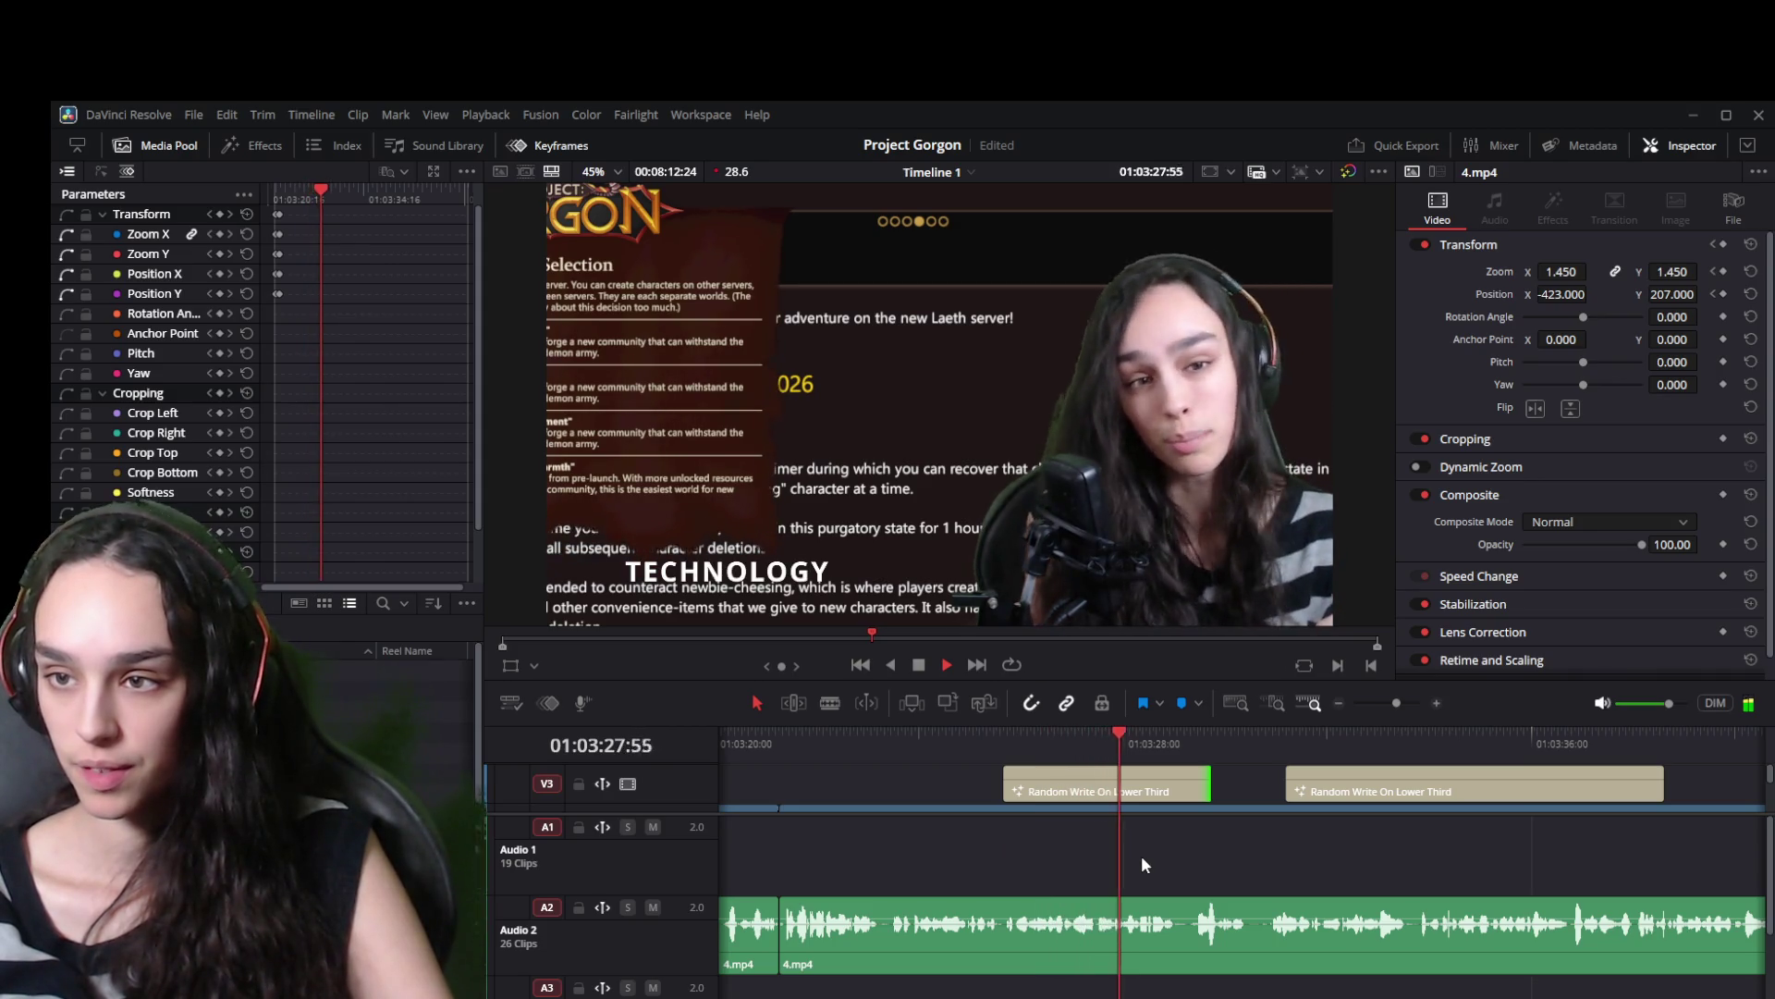
key(space)
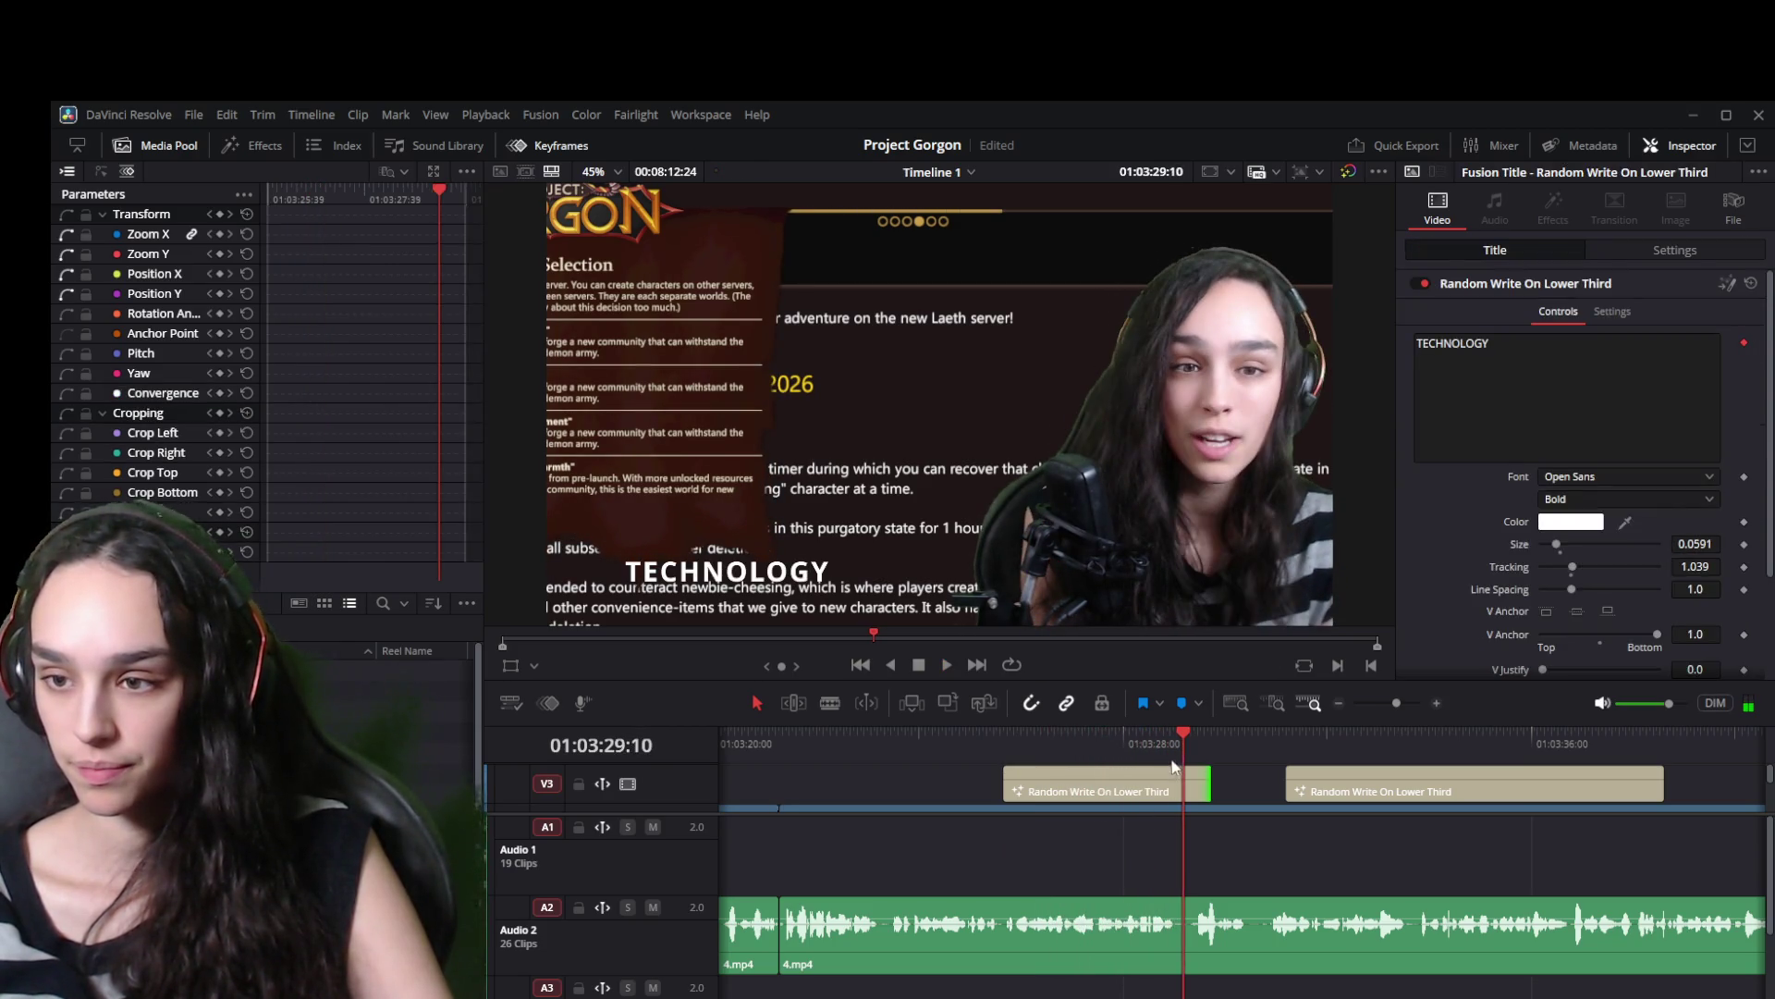
click(1156, 751)
key(space)
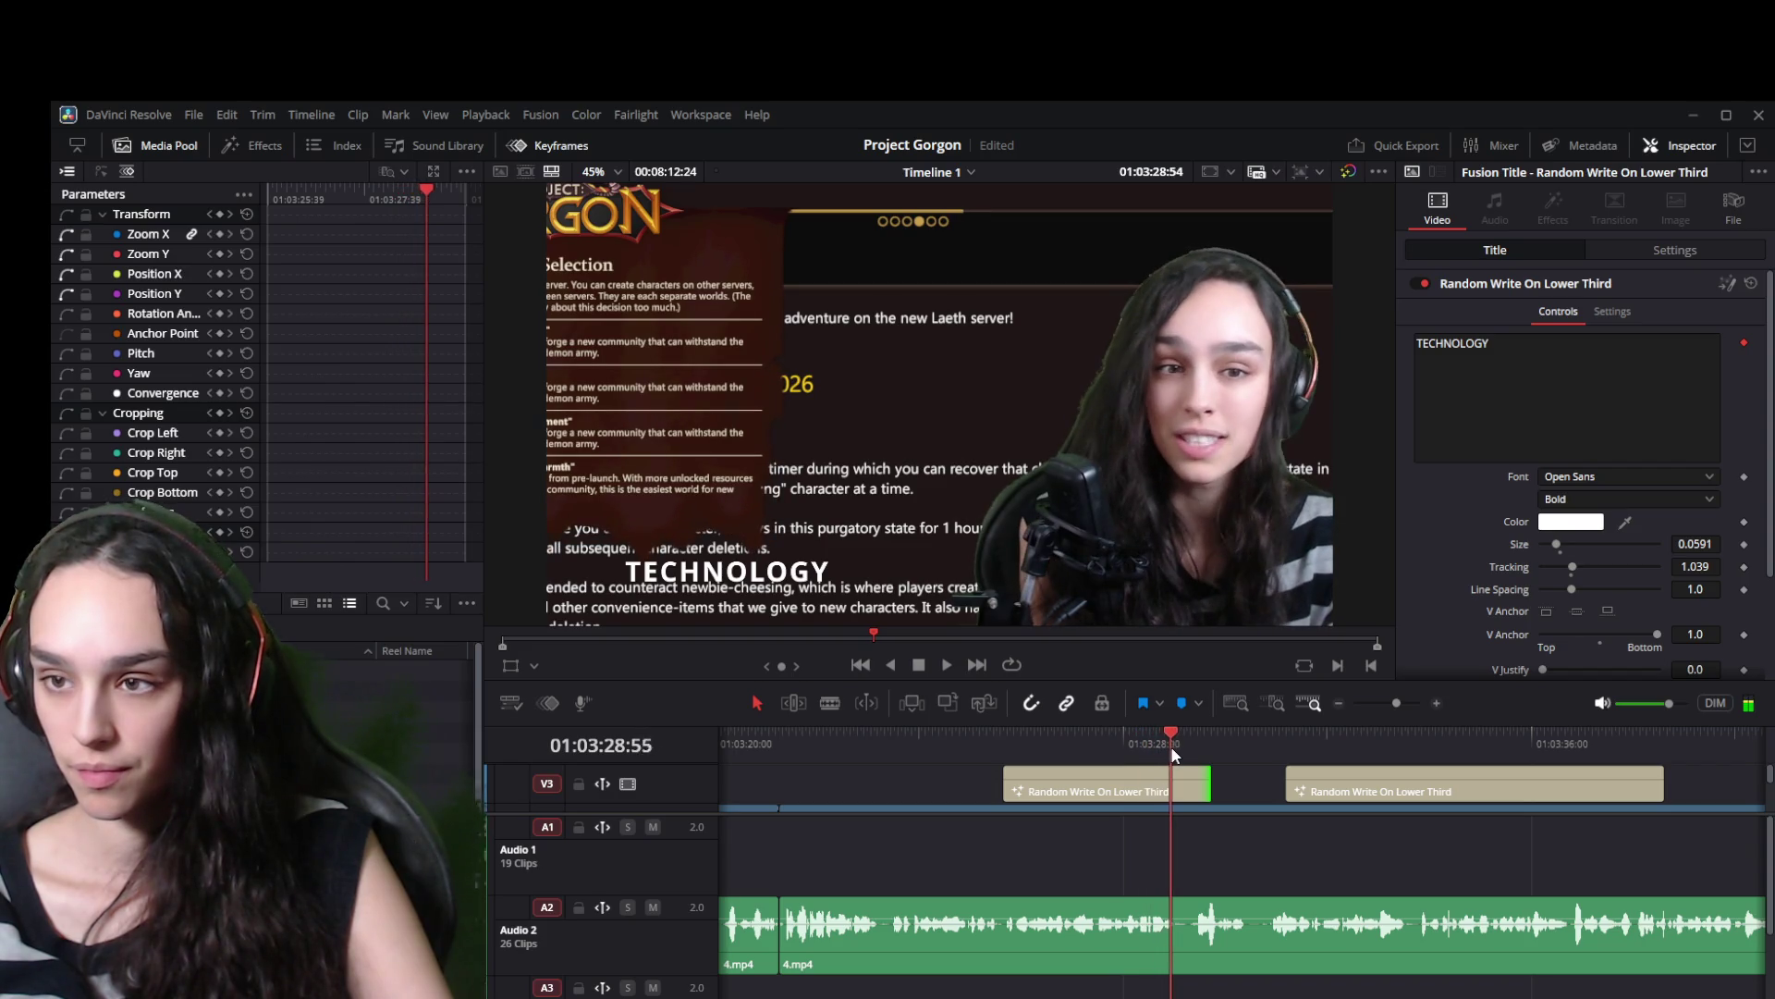
key(space)
click(1145, 751)
click(1132, 754)
key(space)
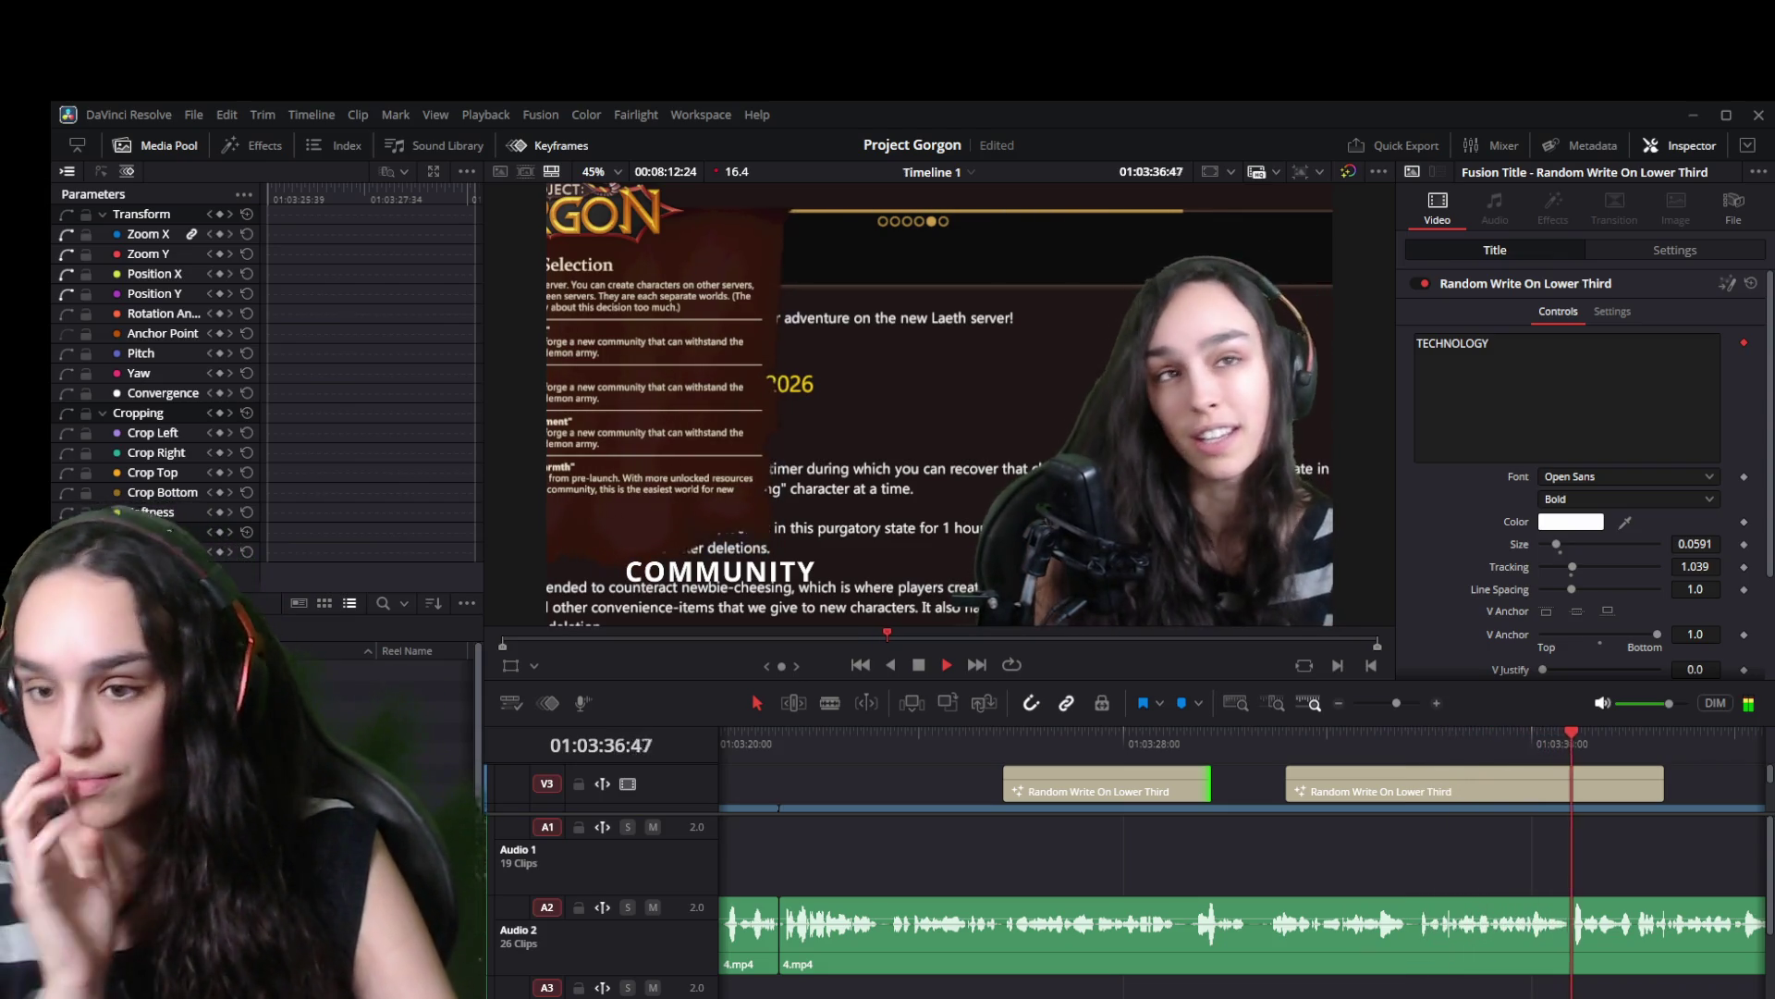
click(1170, 740)
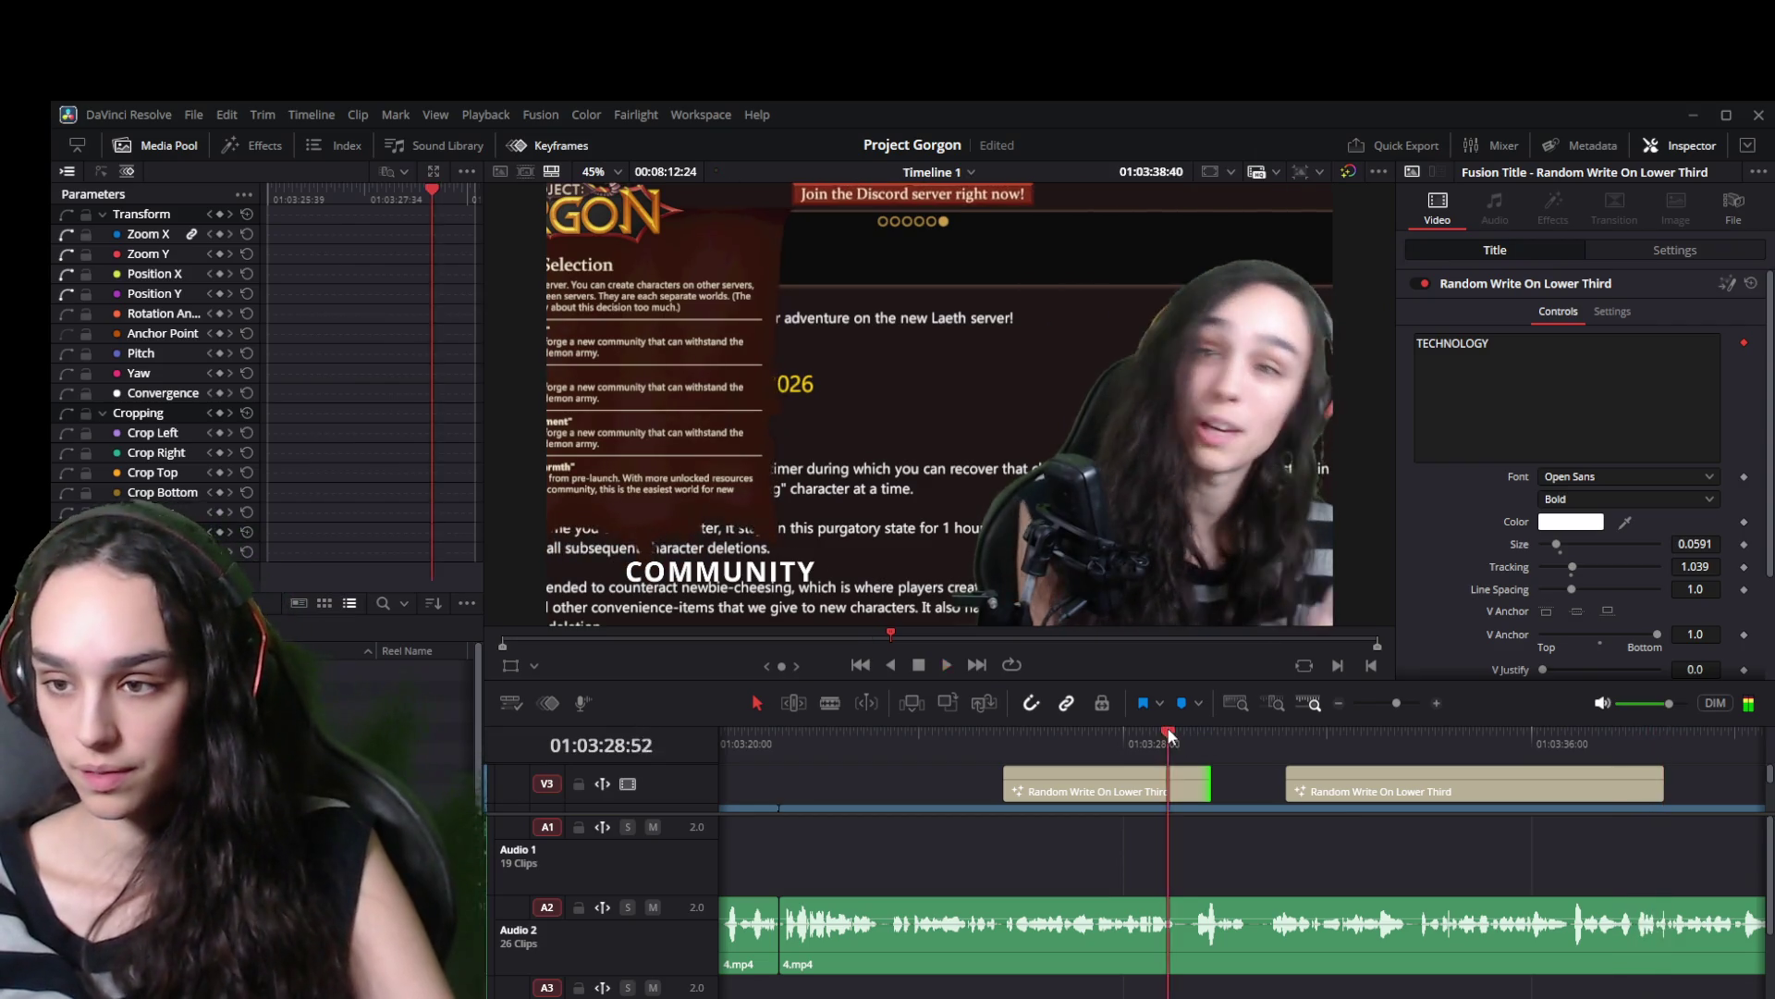
click(1119, 735)
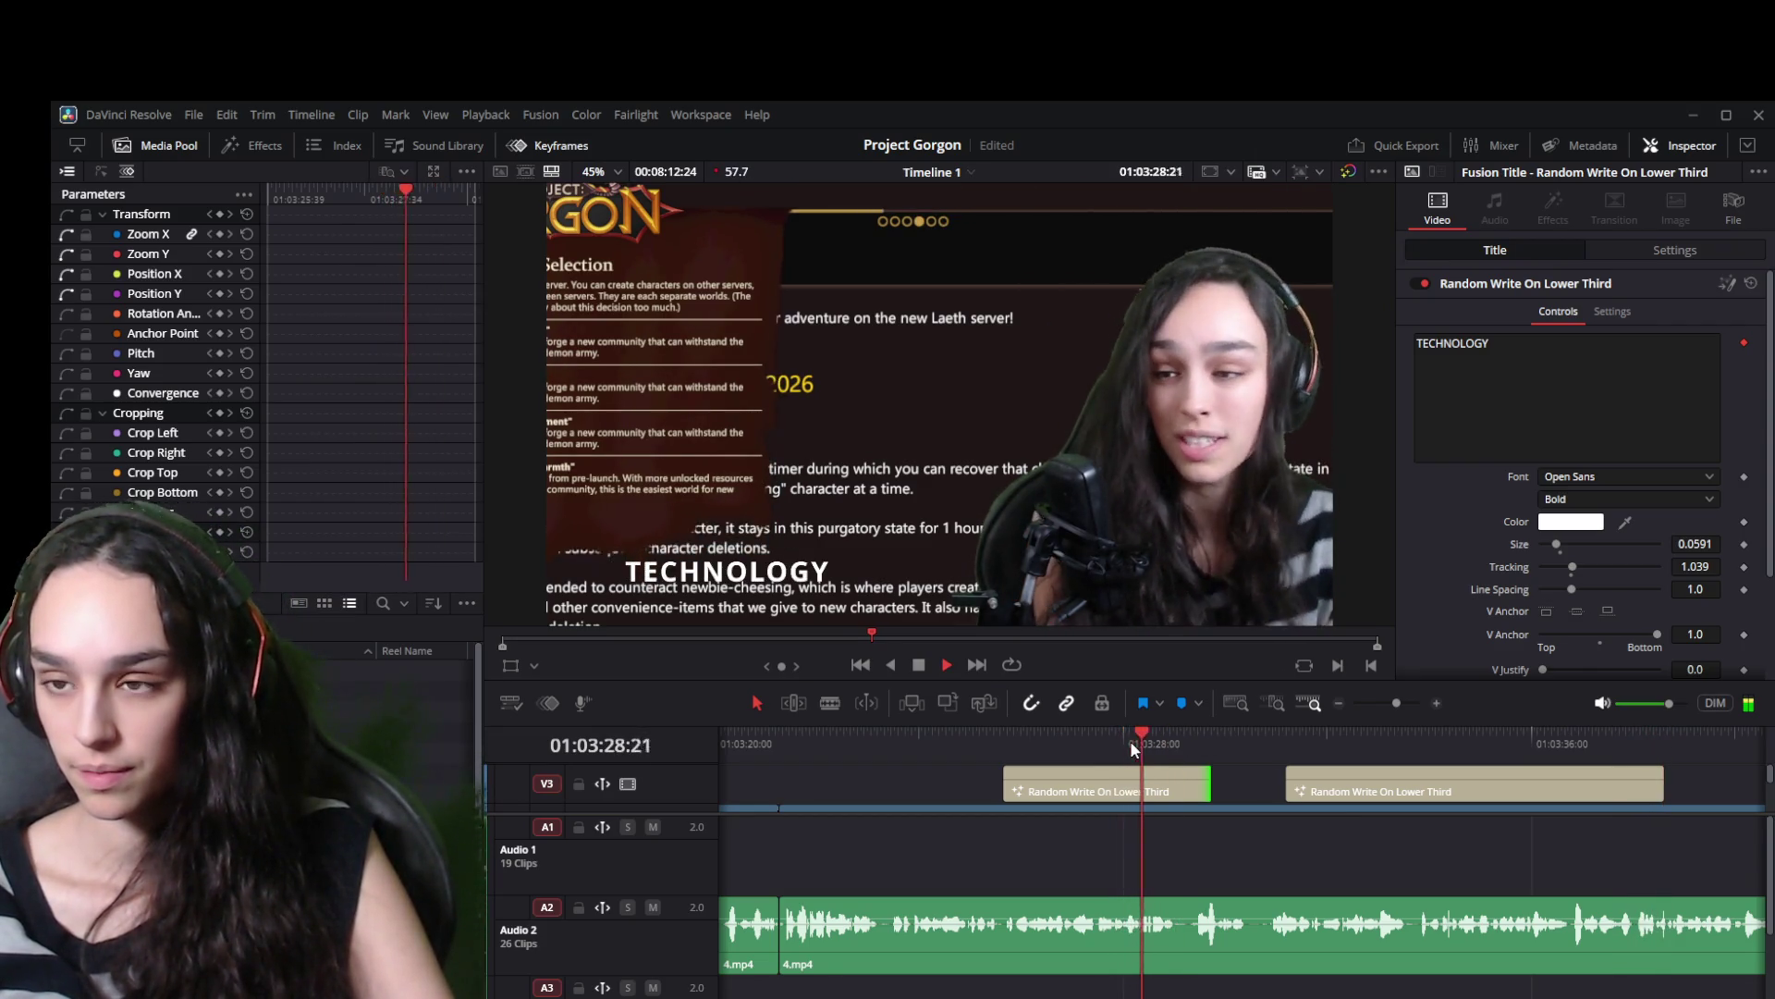
key(space)
click(1084, 741)
key(space)
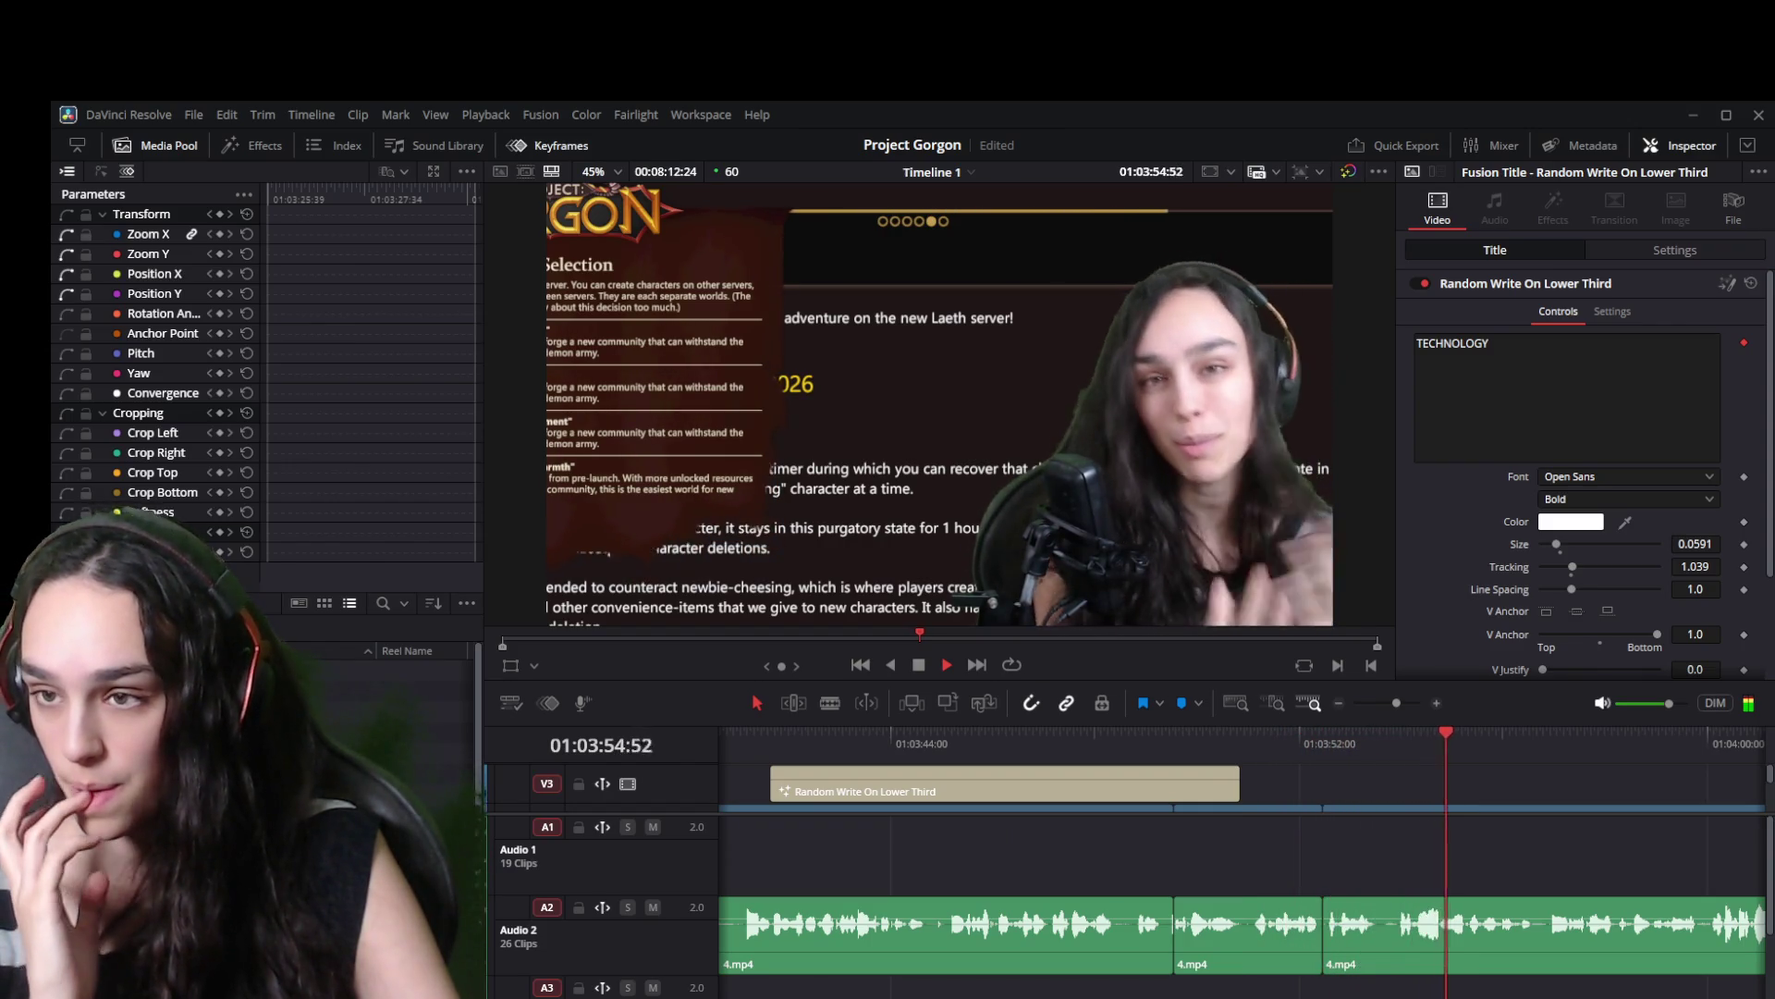
key(space)
key(space)
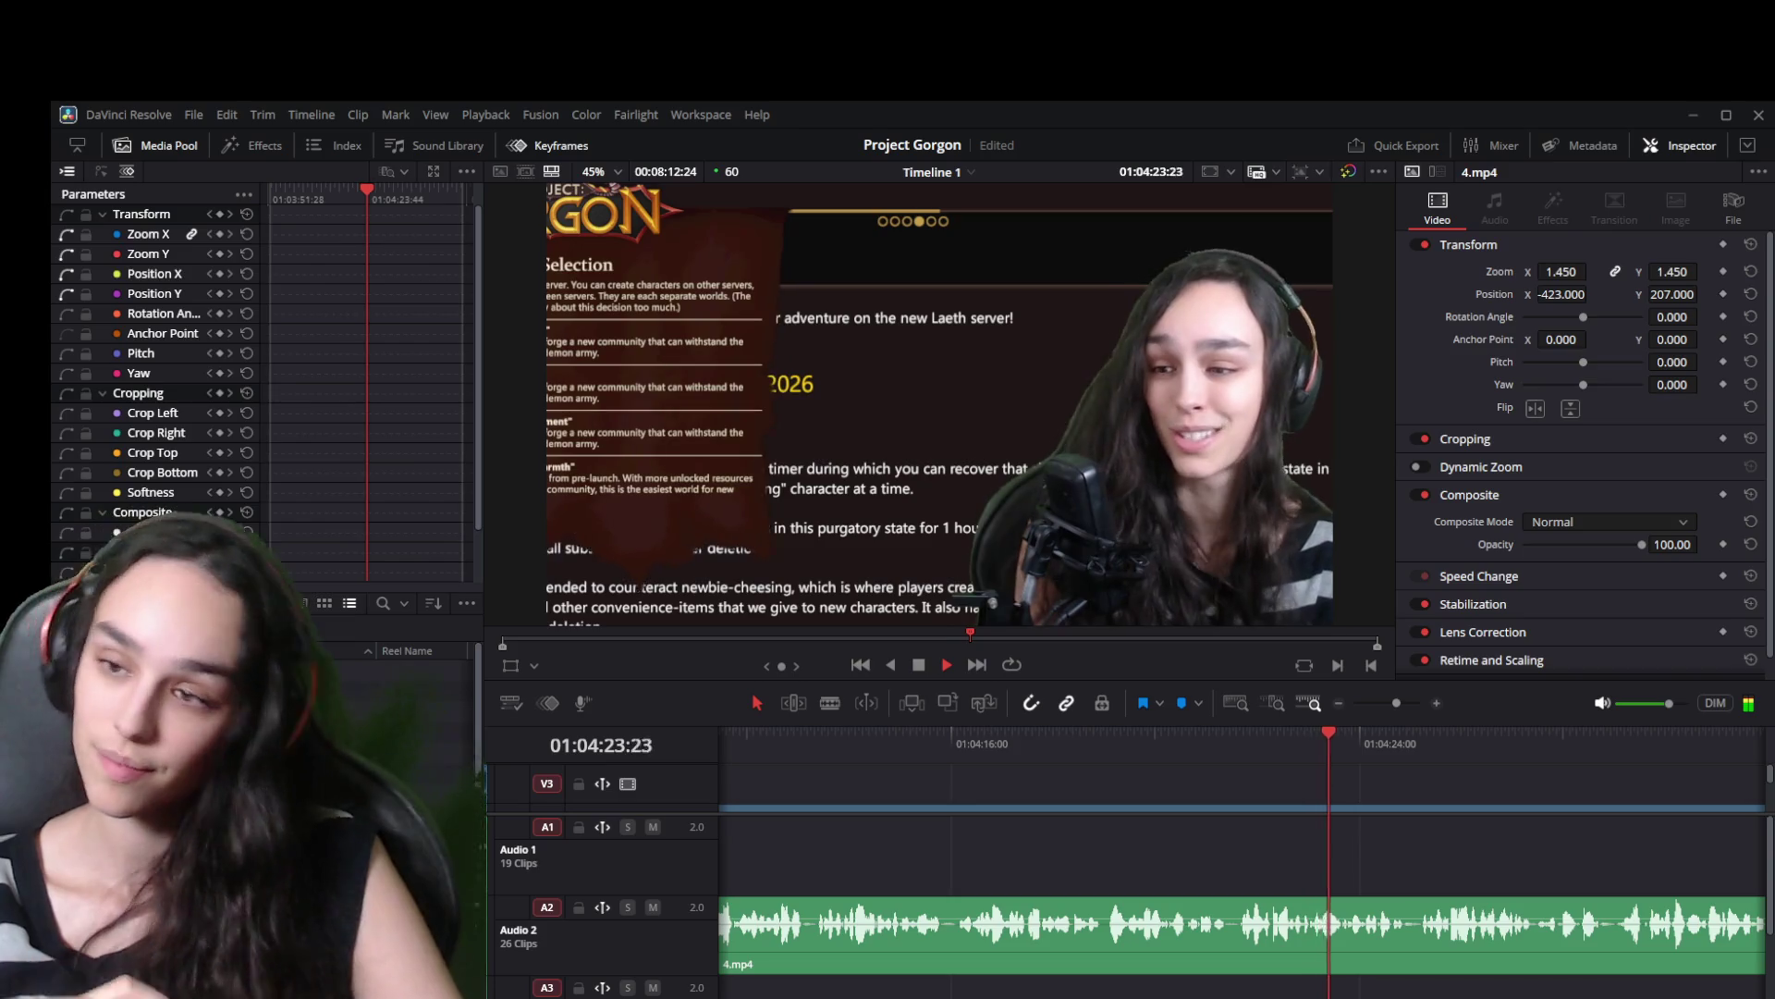
key(space)
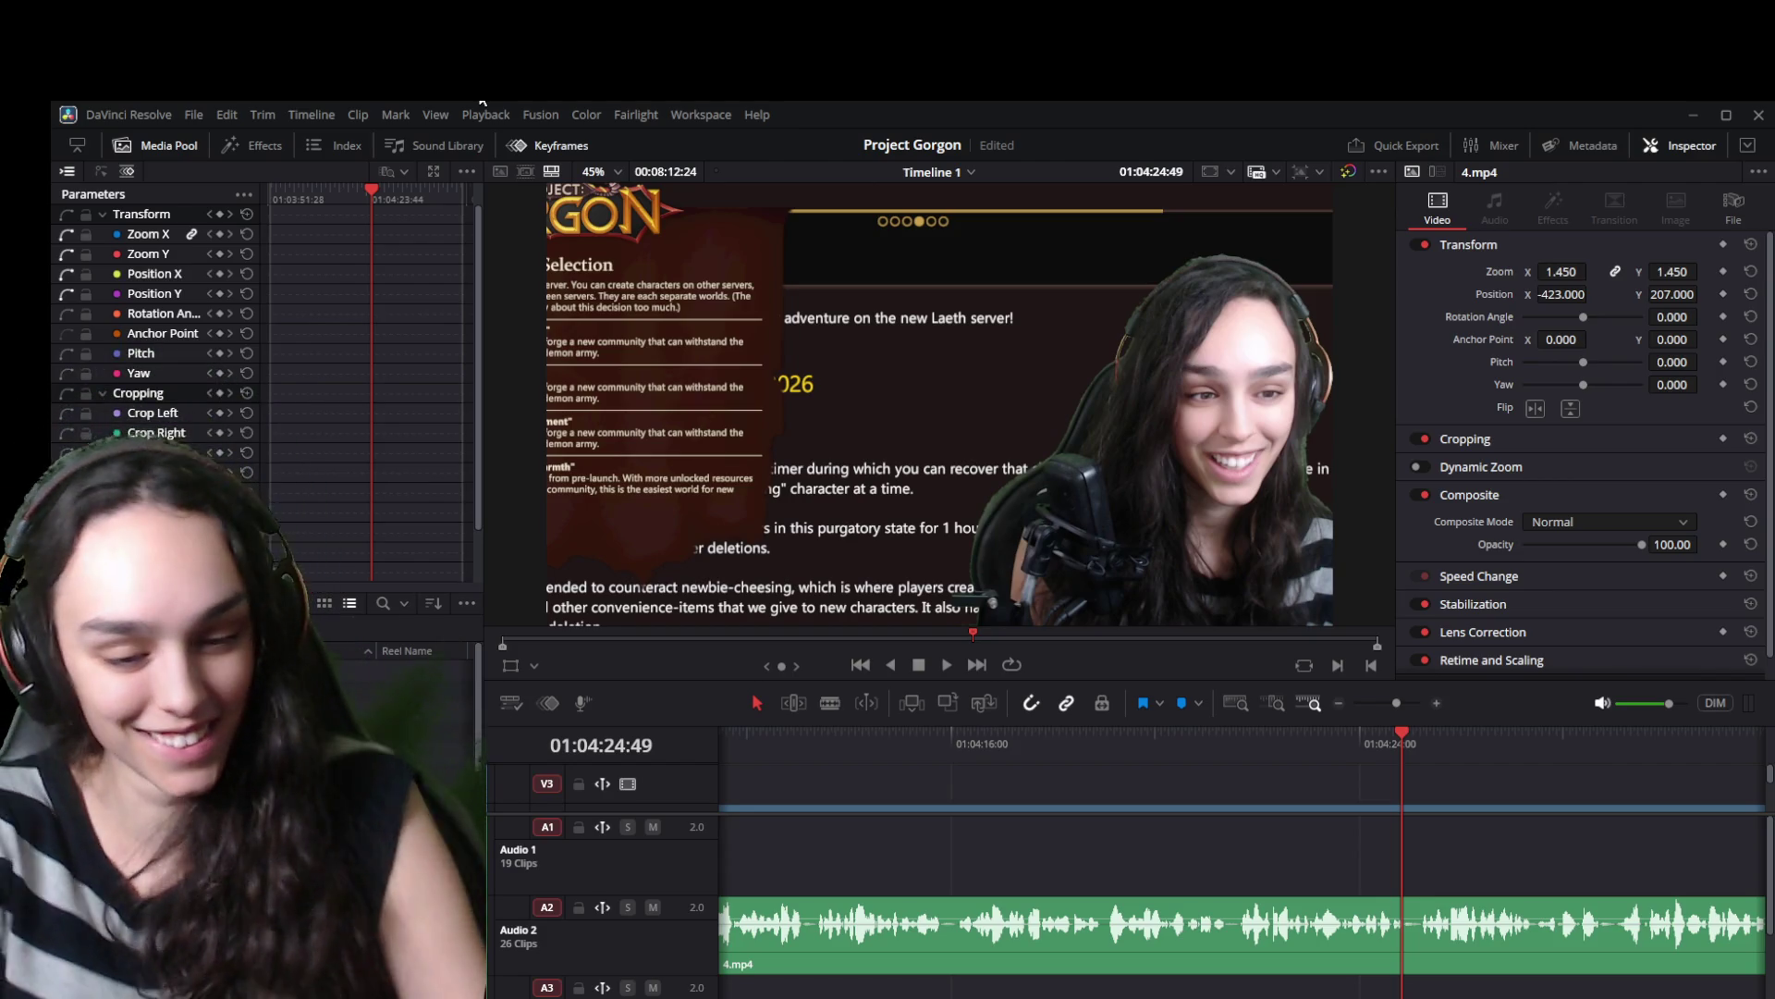
key(space)
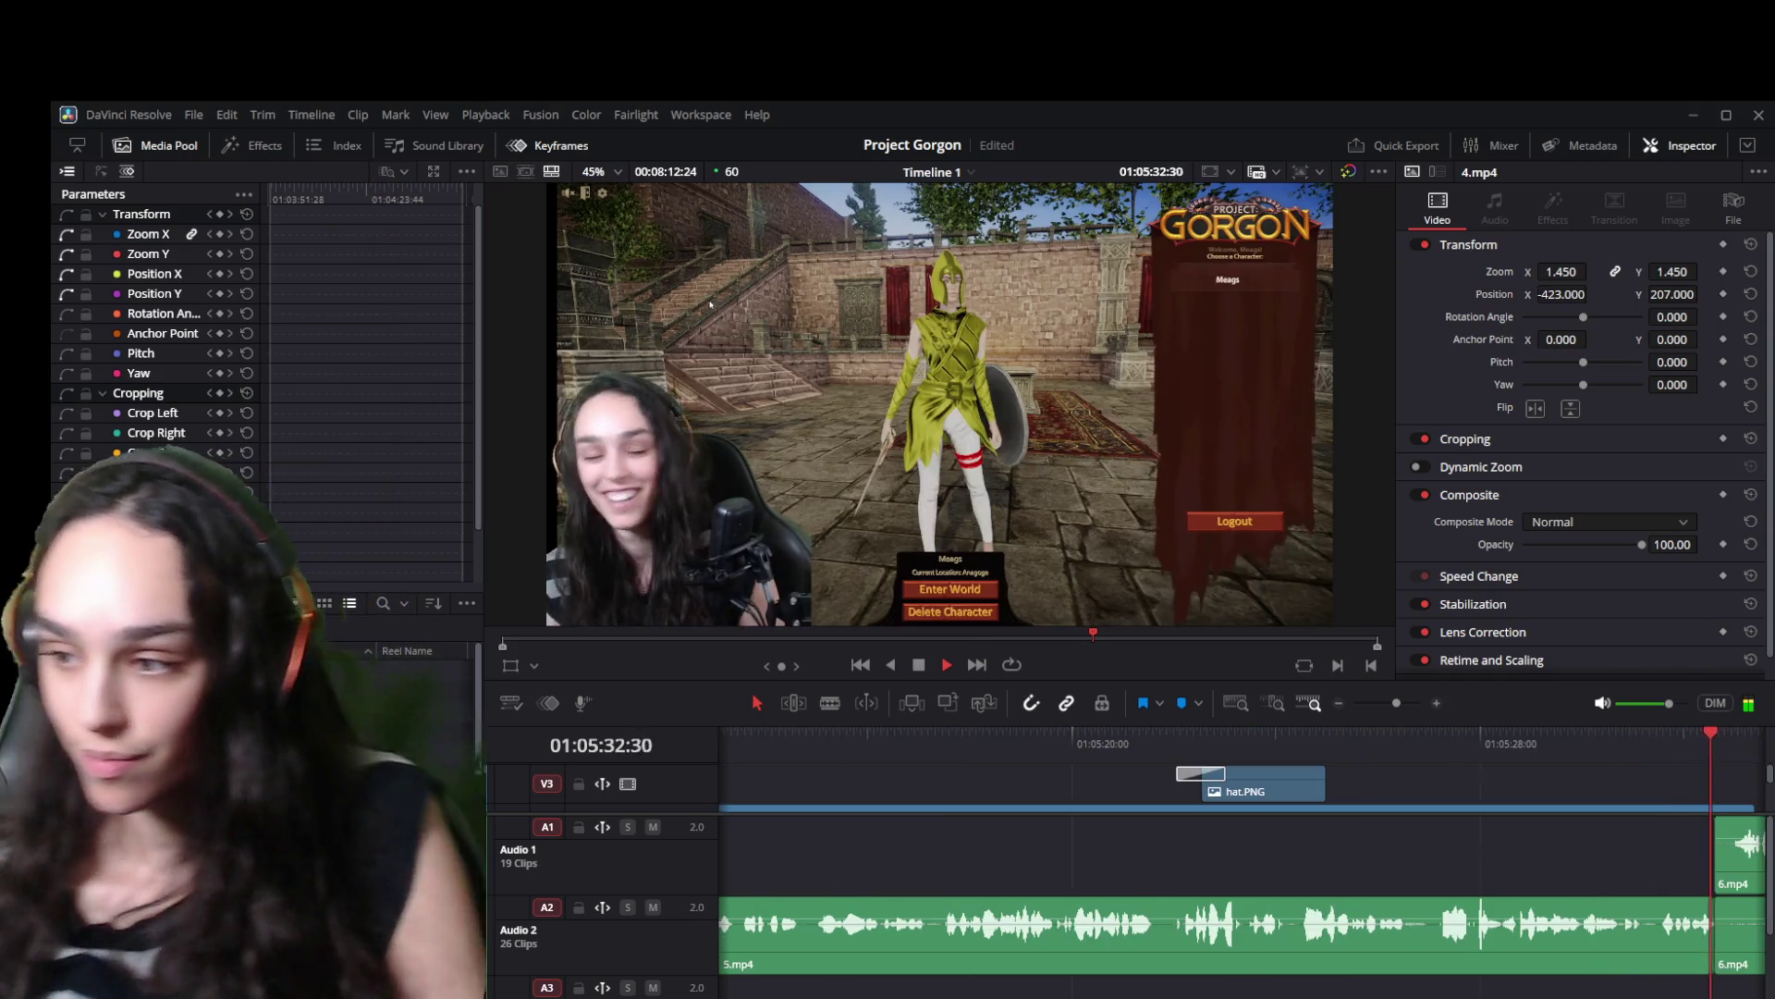
Stop playback, jump near the hat image, and zoom in on the 5.mp4 cut area.
key(space)
key(ctrl+minus)
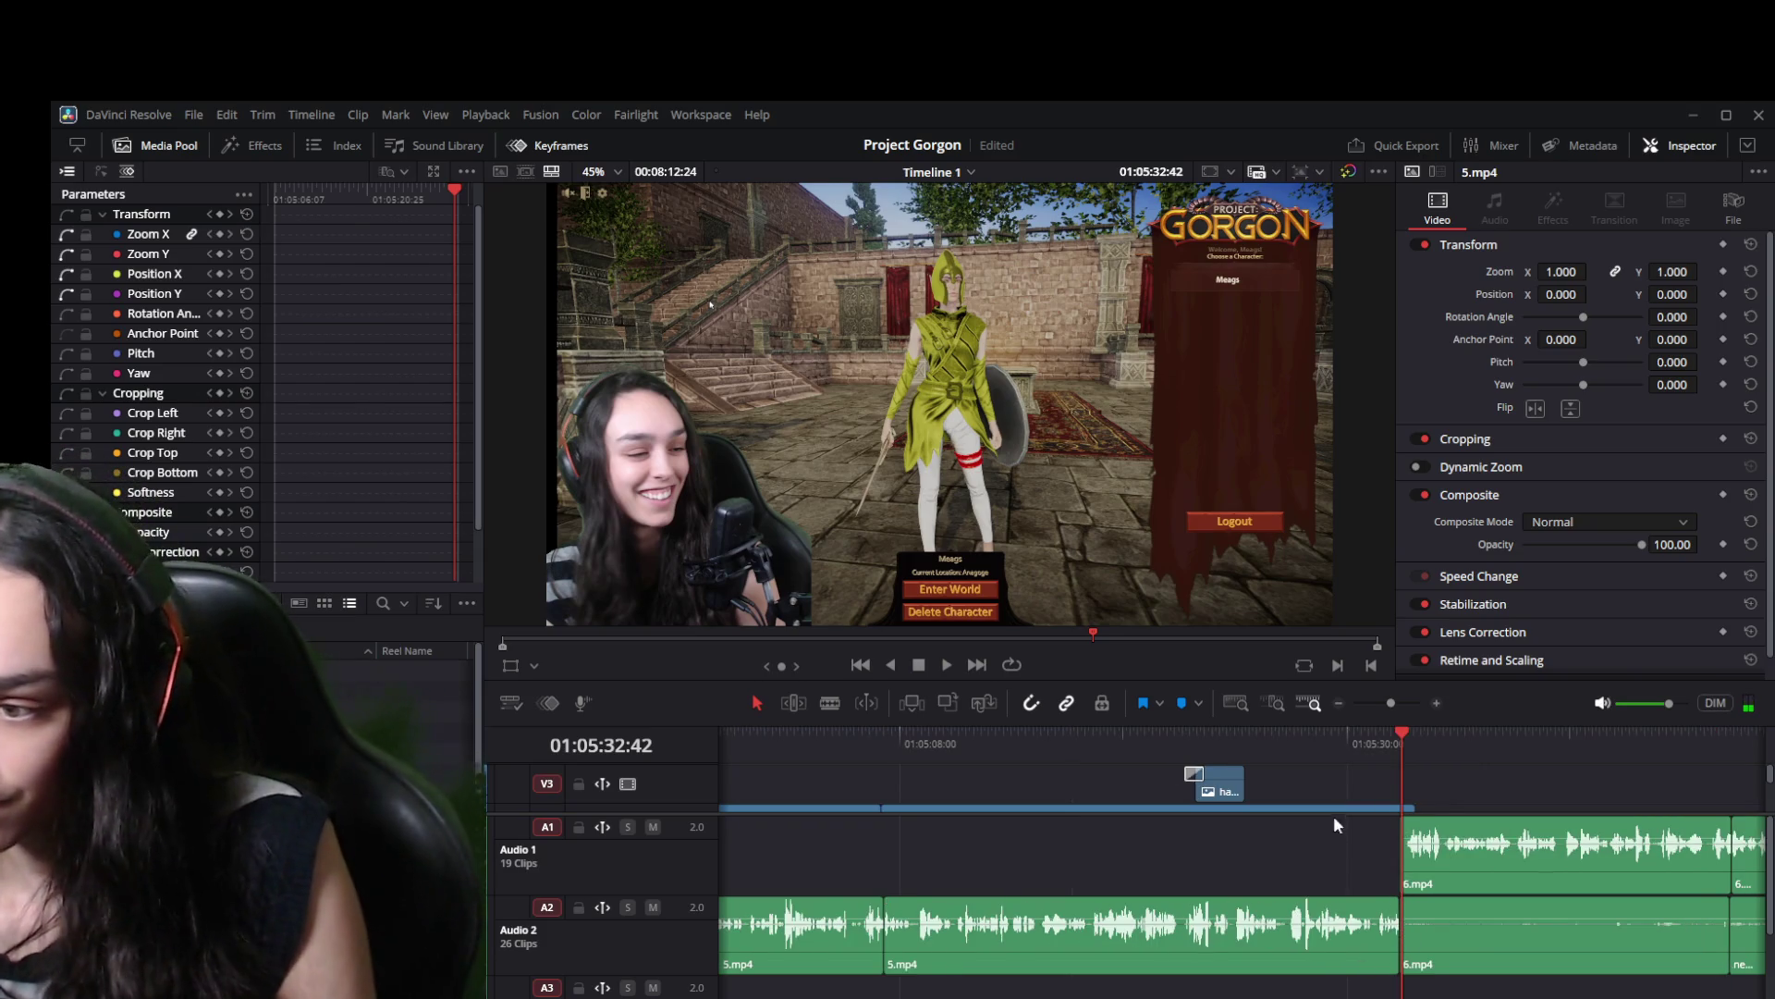
click(1265, 740)
key(space)
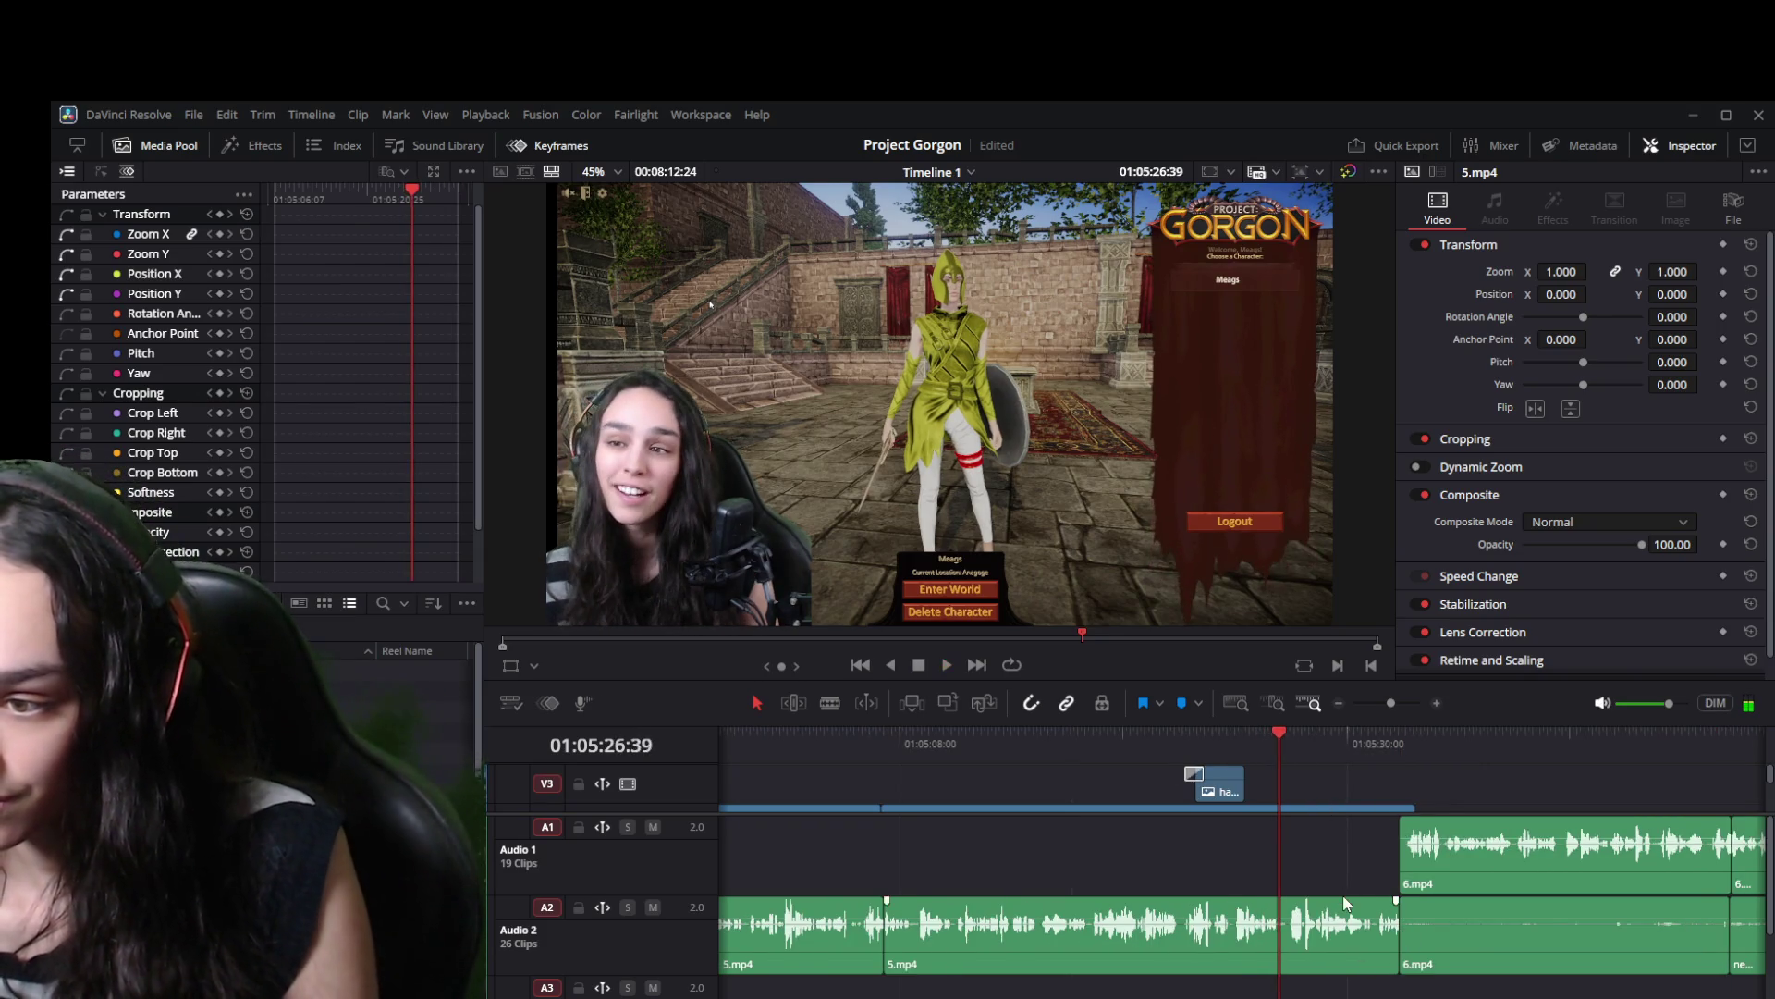
key(ctrl+equal)
click(1346, 809)
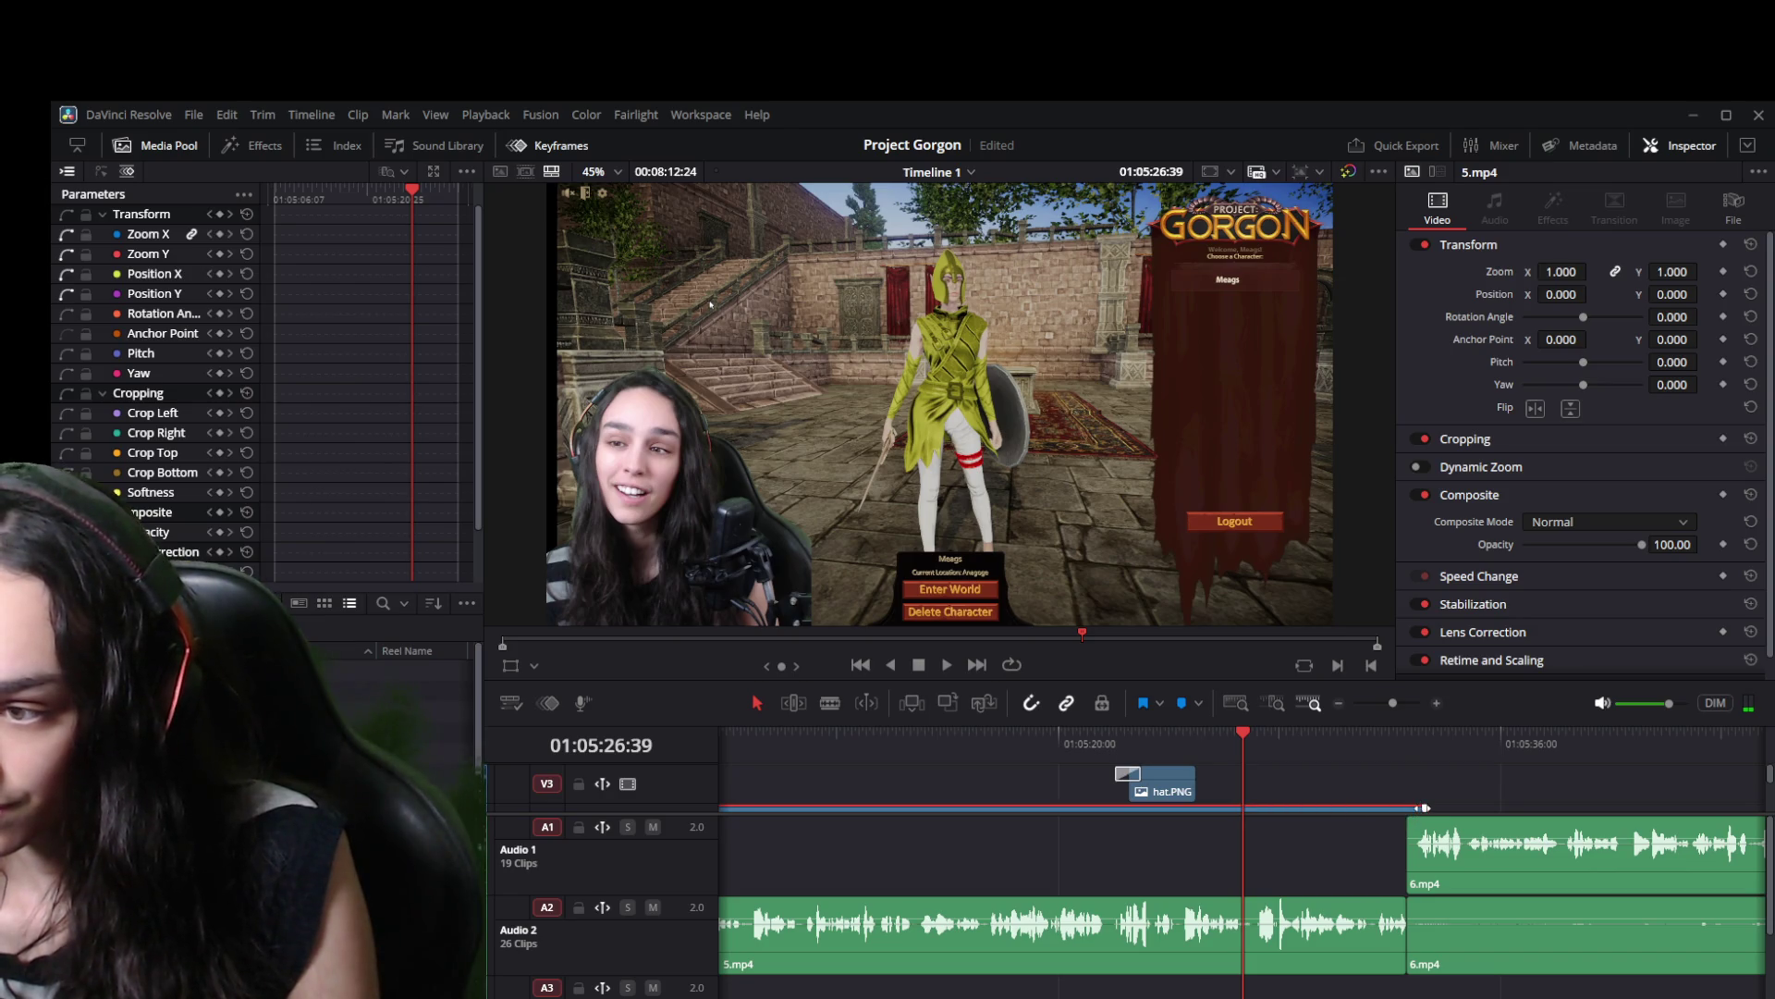
key(ctrl+equal)
key(ctrl+equal)
Trim the 5.mp4 audio and the long blue overlay clip to end at 01:05:26:39.
click(1693, 936)
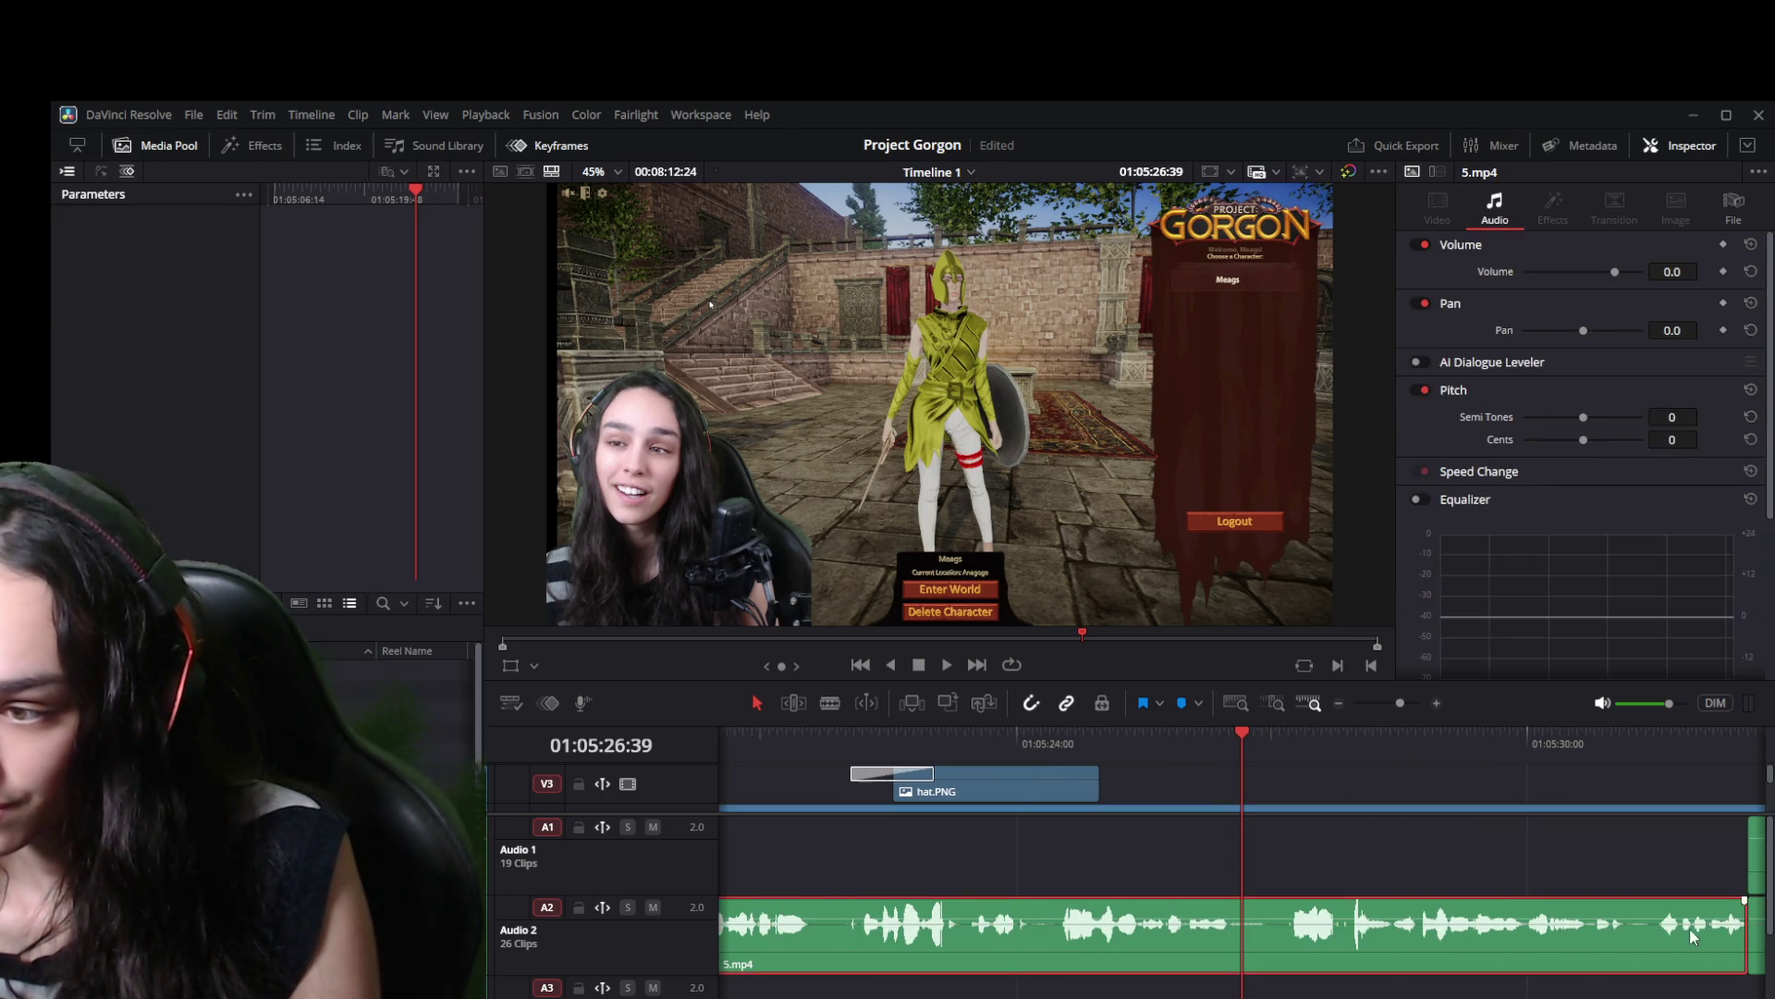
drag(1737, 936, 1241, 935)
click(1445, 809)
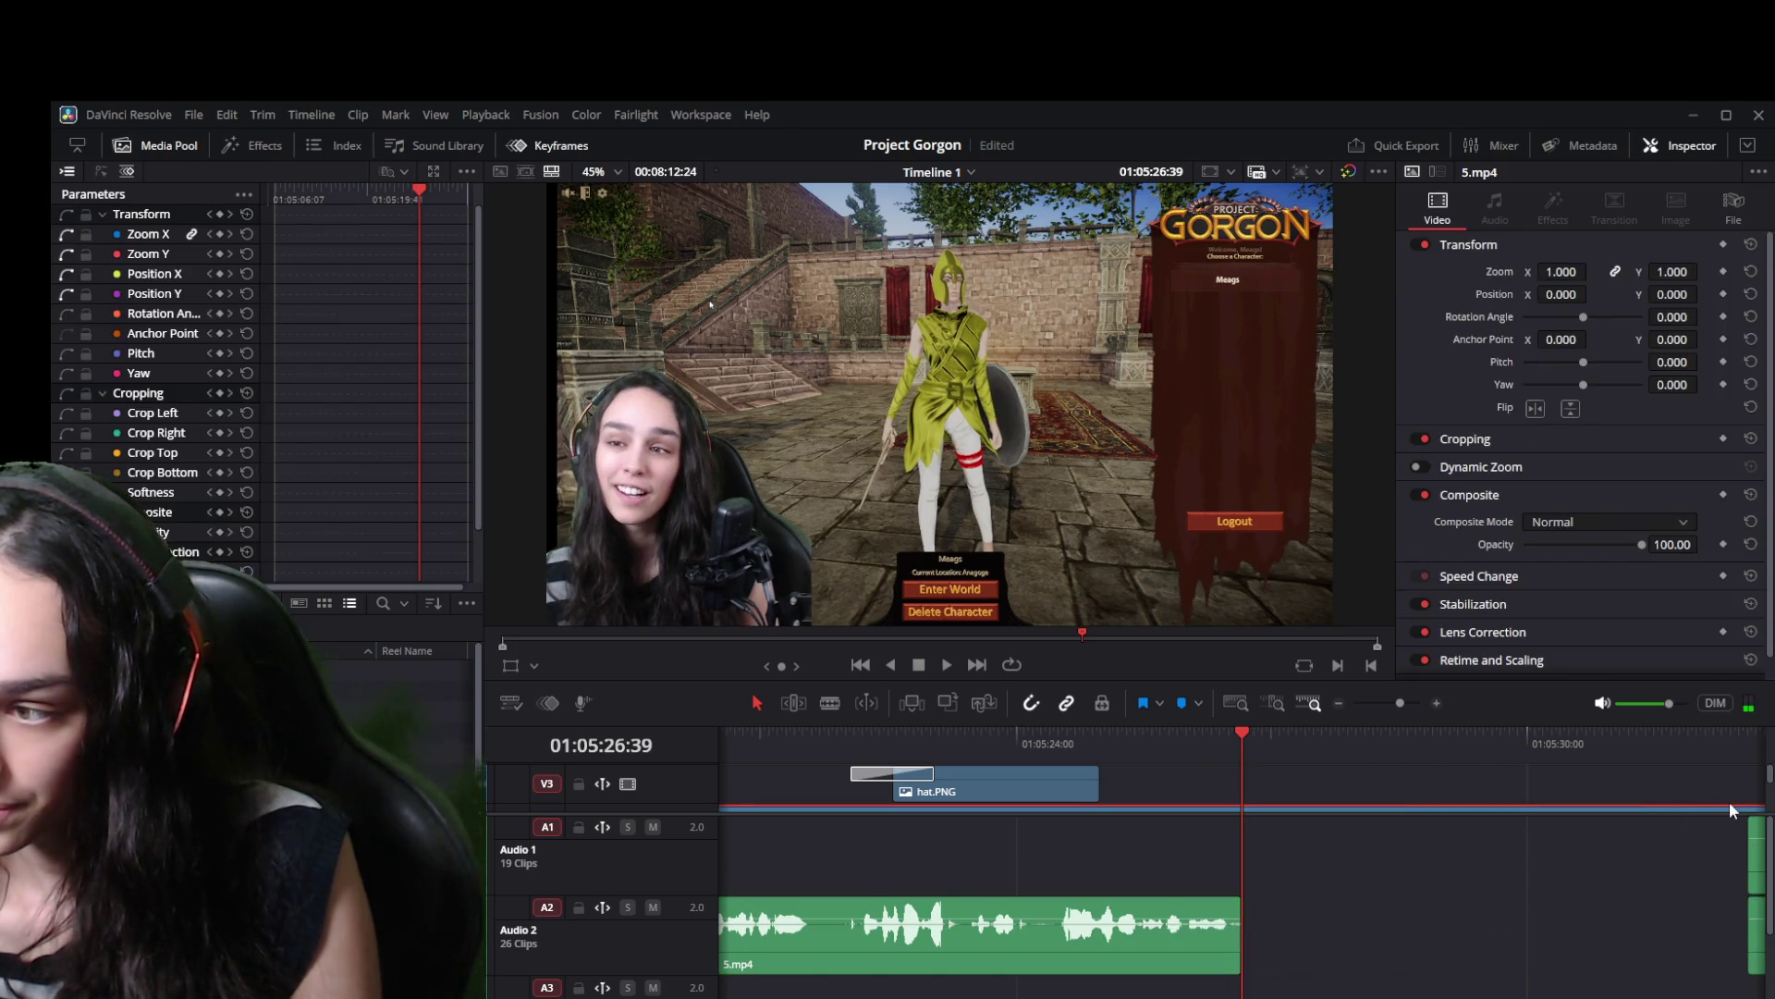
key(ctrl+minus)
key(ctrl+minus)
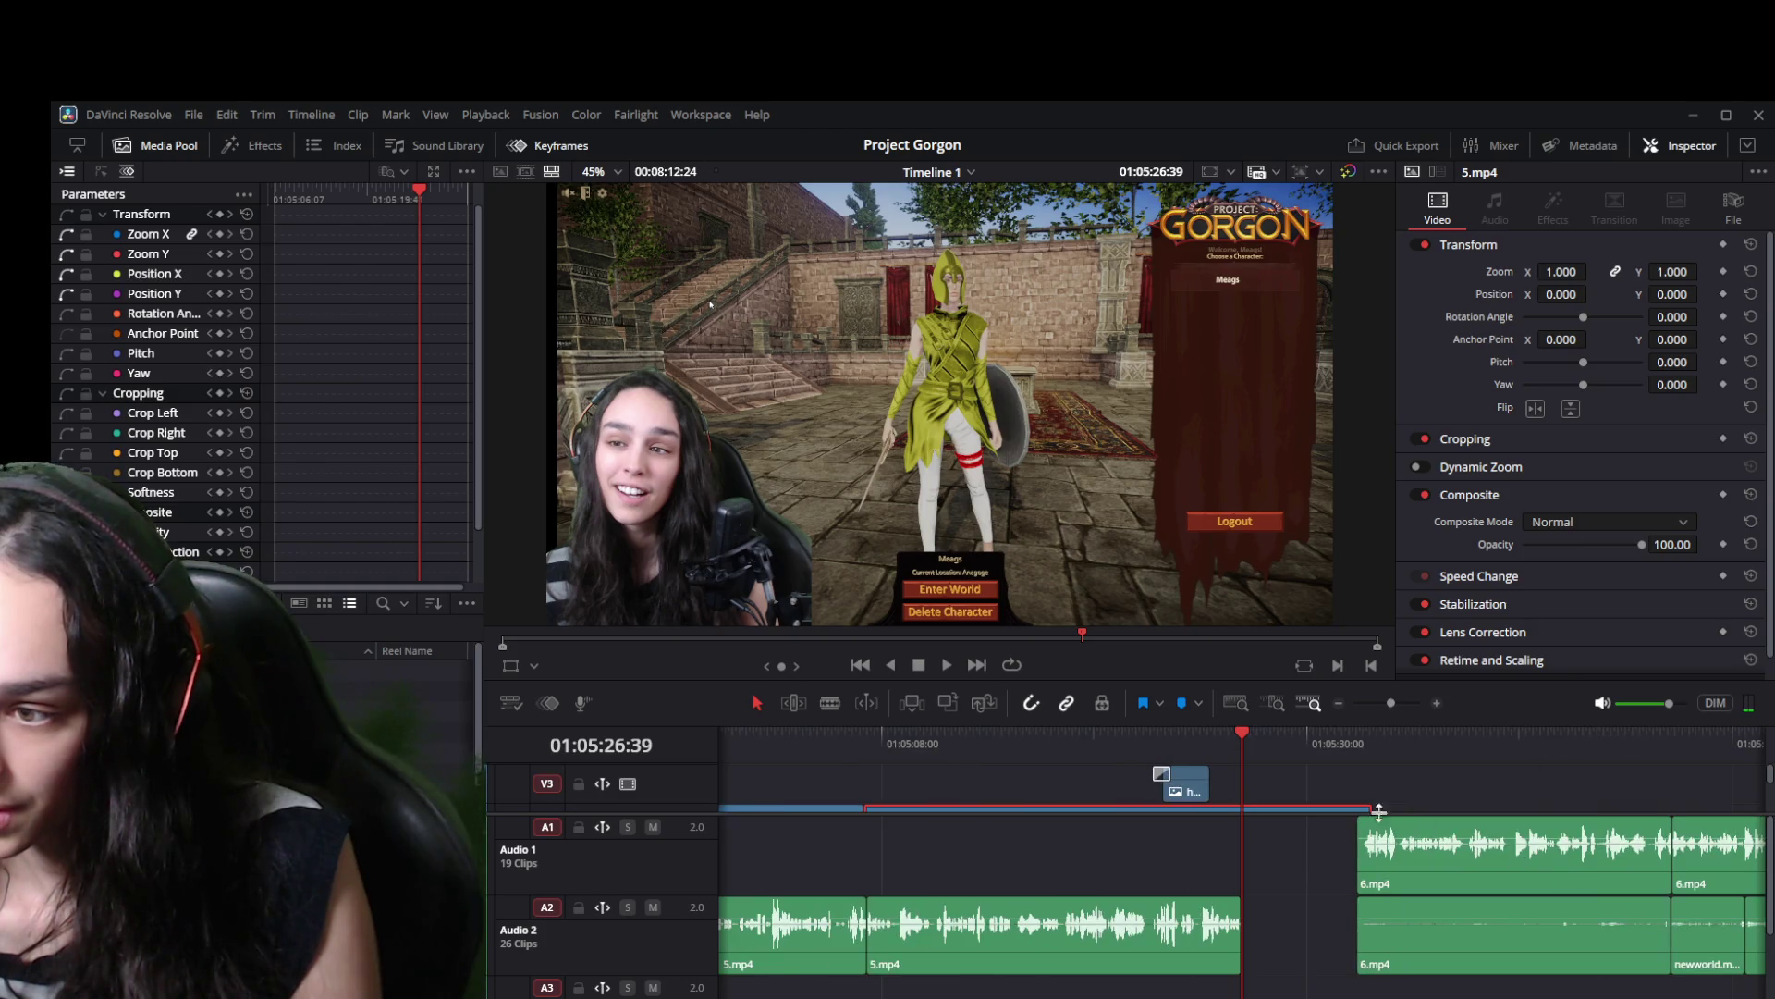
key(ctrl+equal)
key(ctrl+equal)
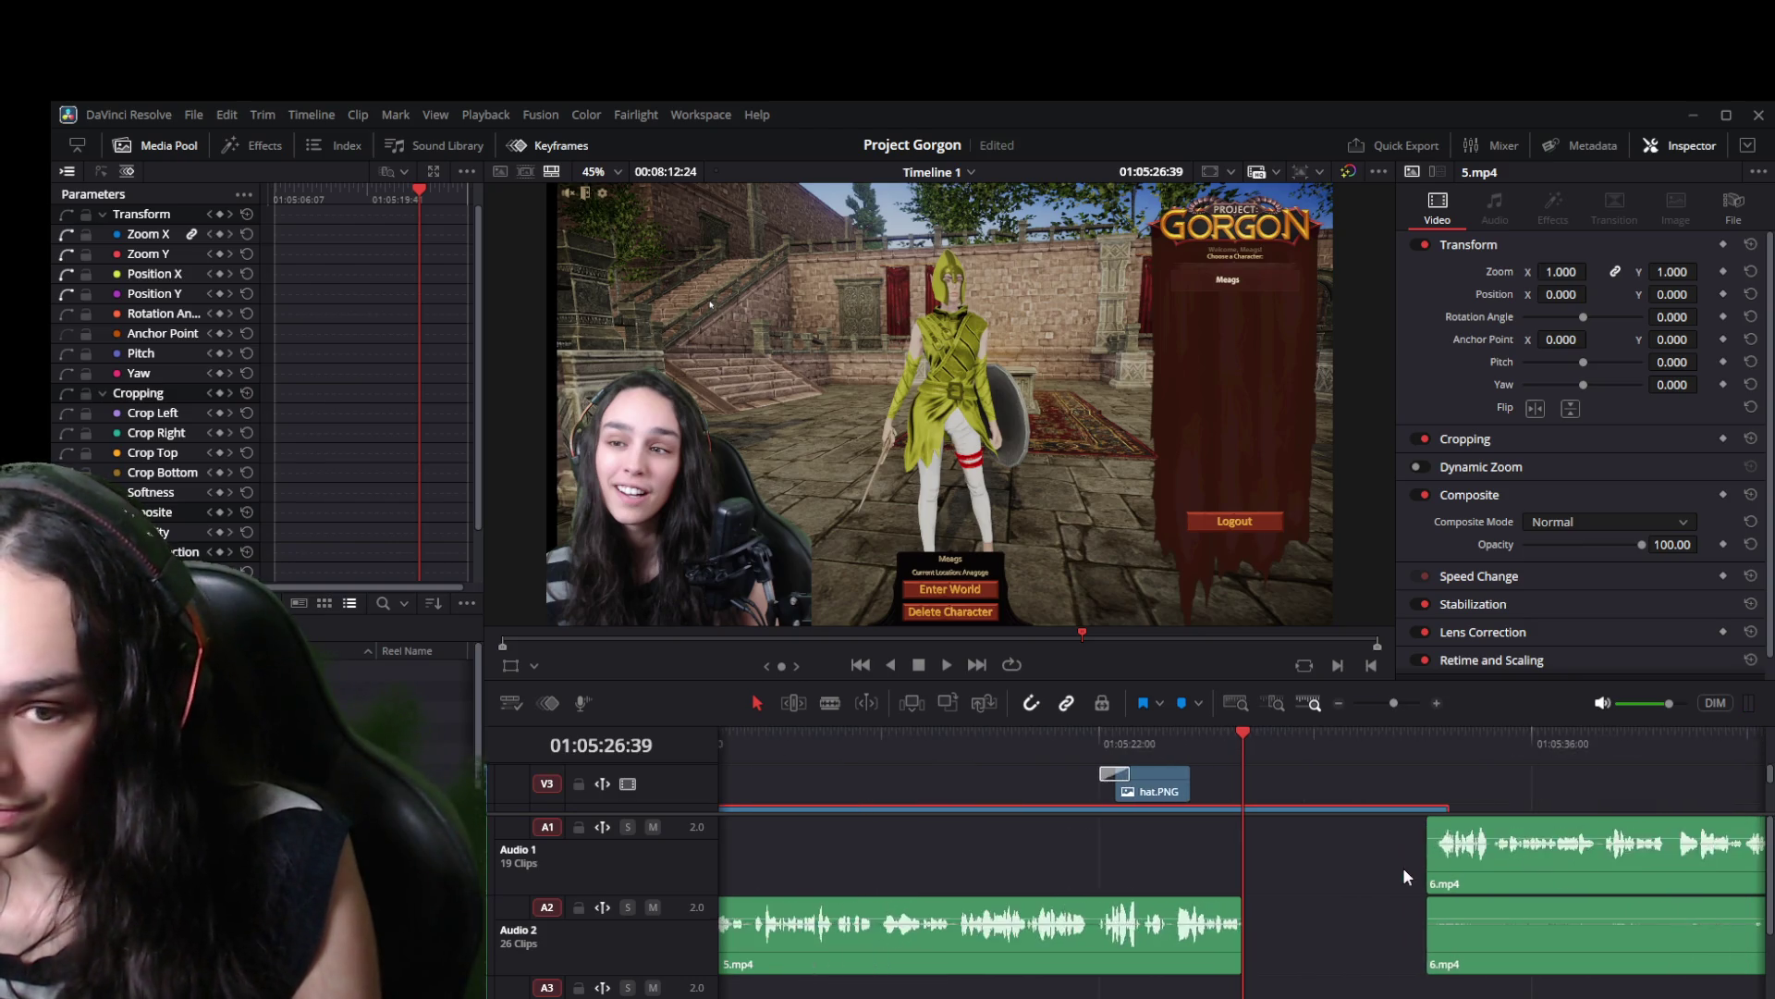
mouse_move(1553, 809)
mouse_down()
mouse_move(1227, 811)
mouse_move(1241, 811)
mouse_up()
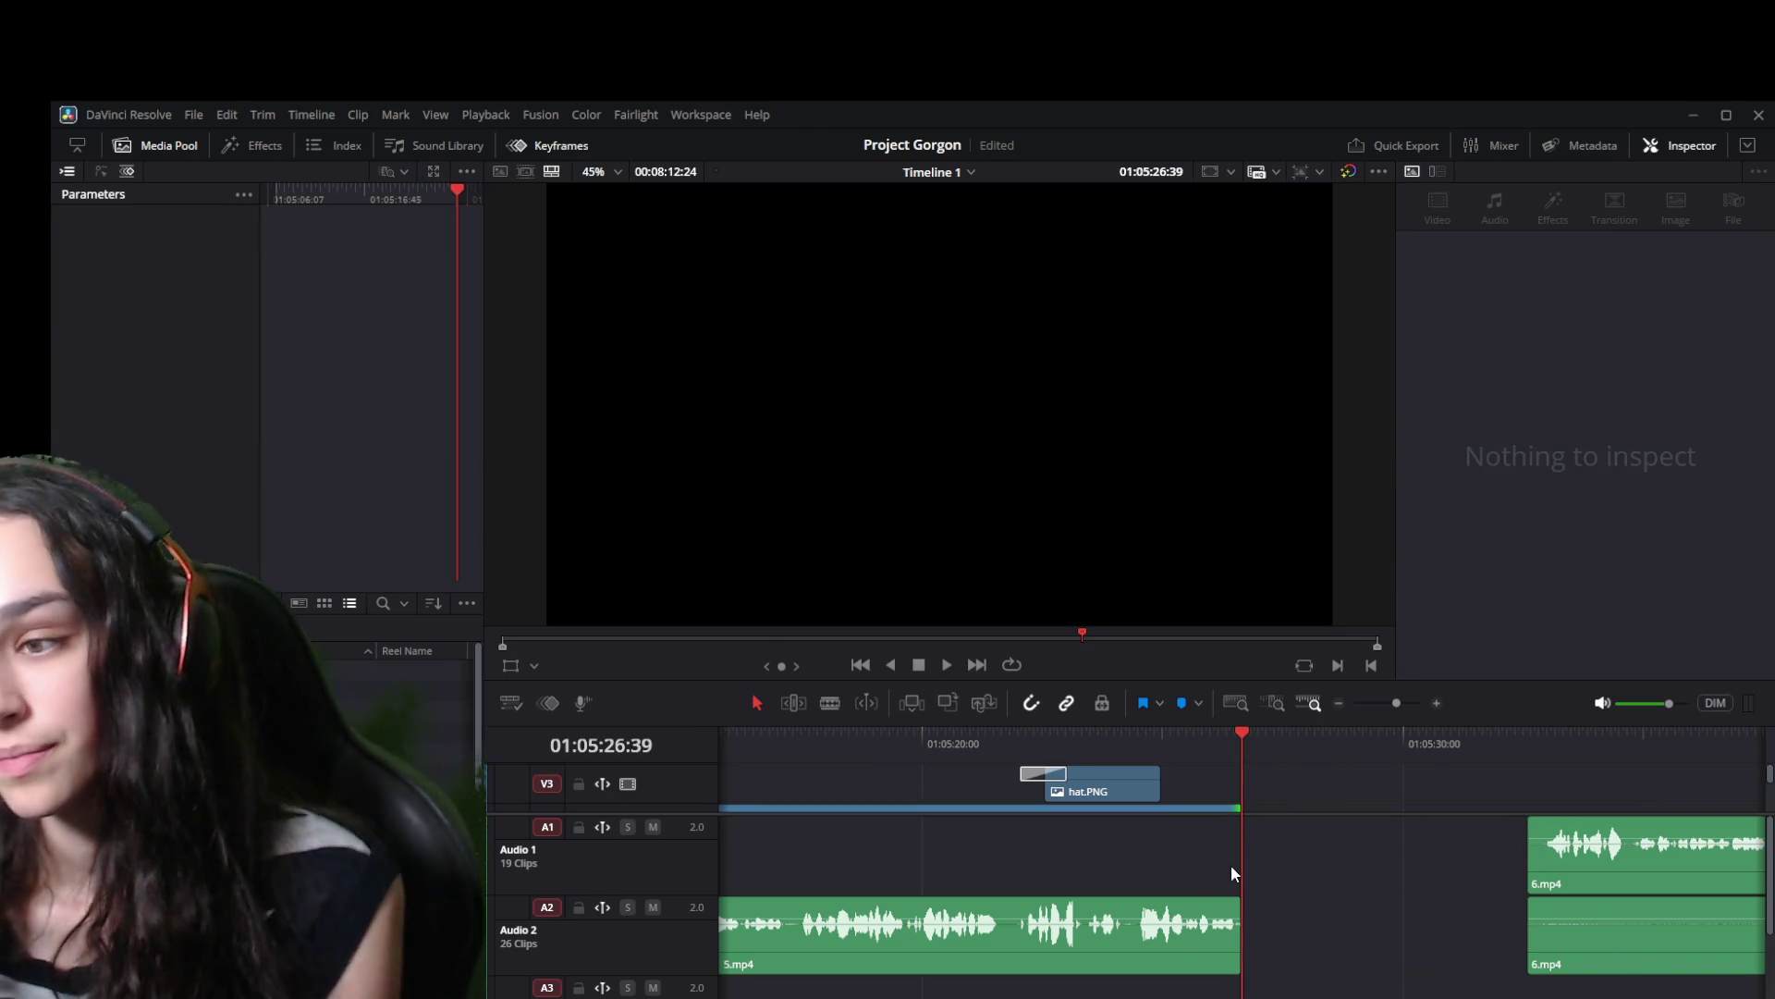
Ripple delete the Audio 2 gap so 6.mp4 follows 5.mp4 directly.
scroll(1405, 801, left, 3)
scroll(1405, 796, right, 4)
scroll(1405, 796, down, 2)
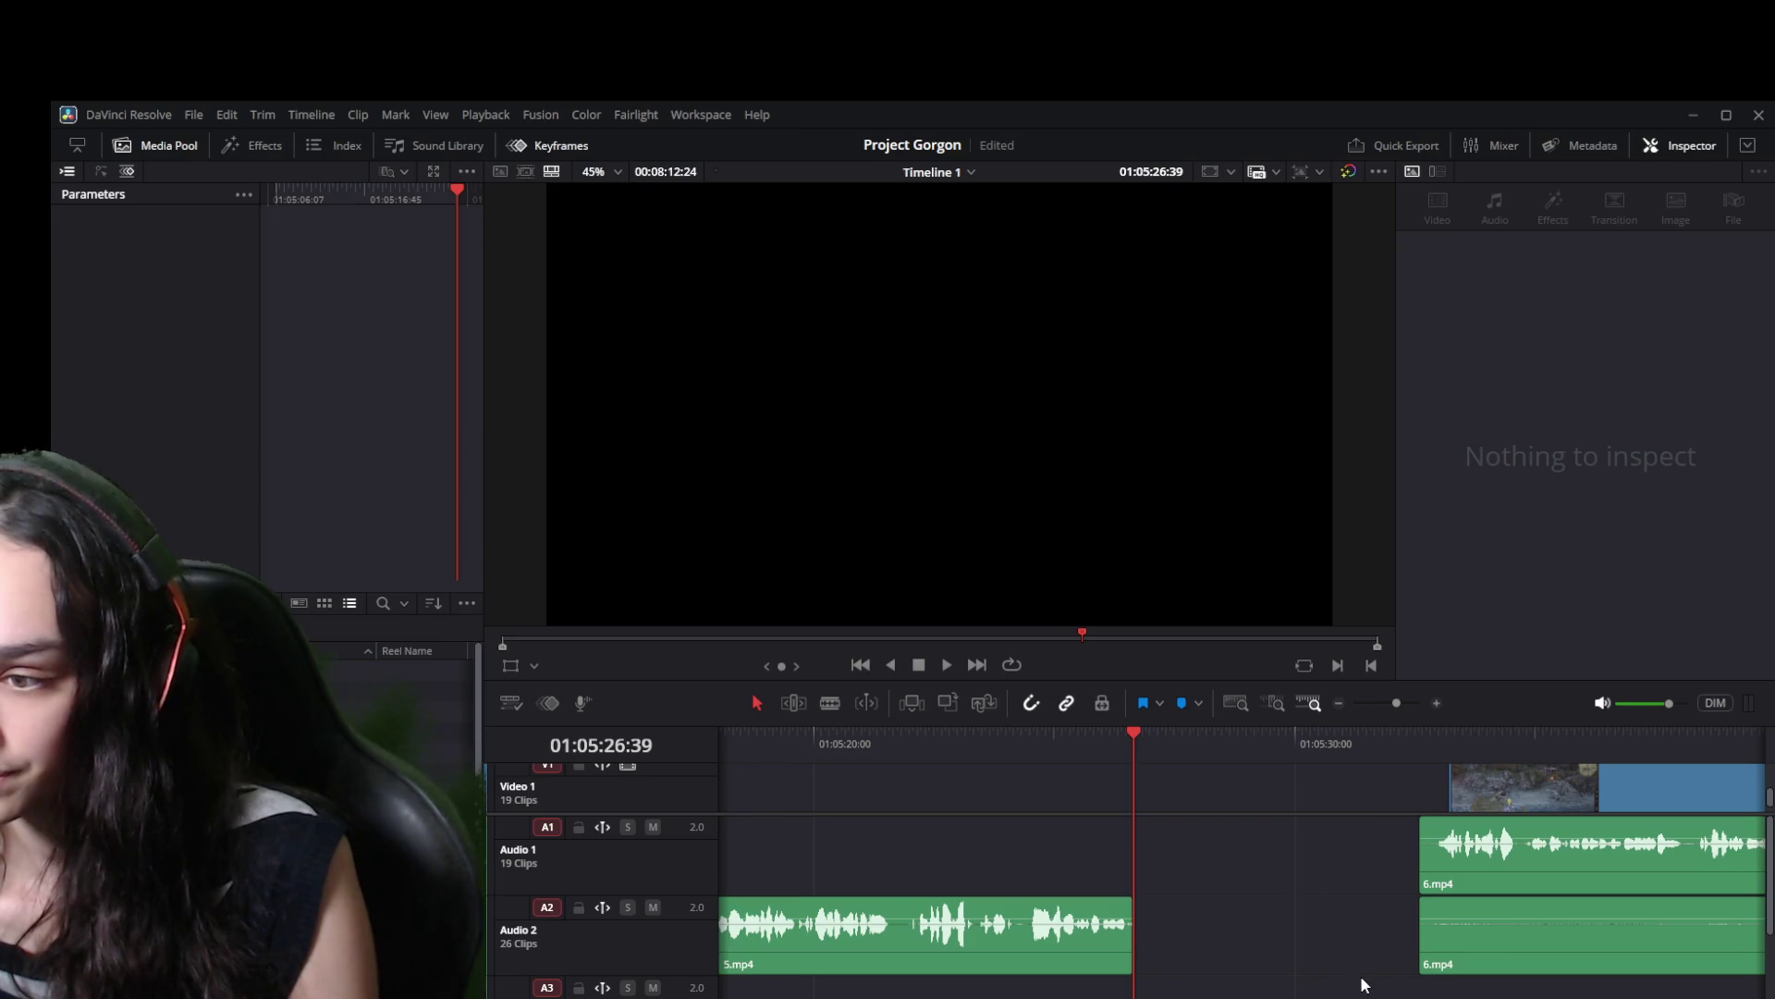
click(1241, 946)
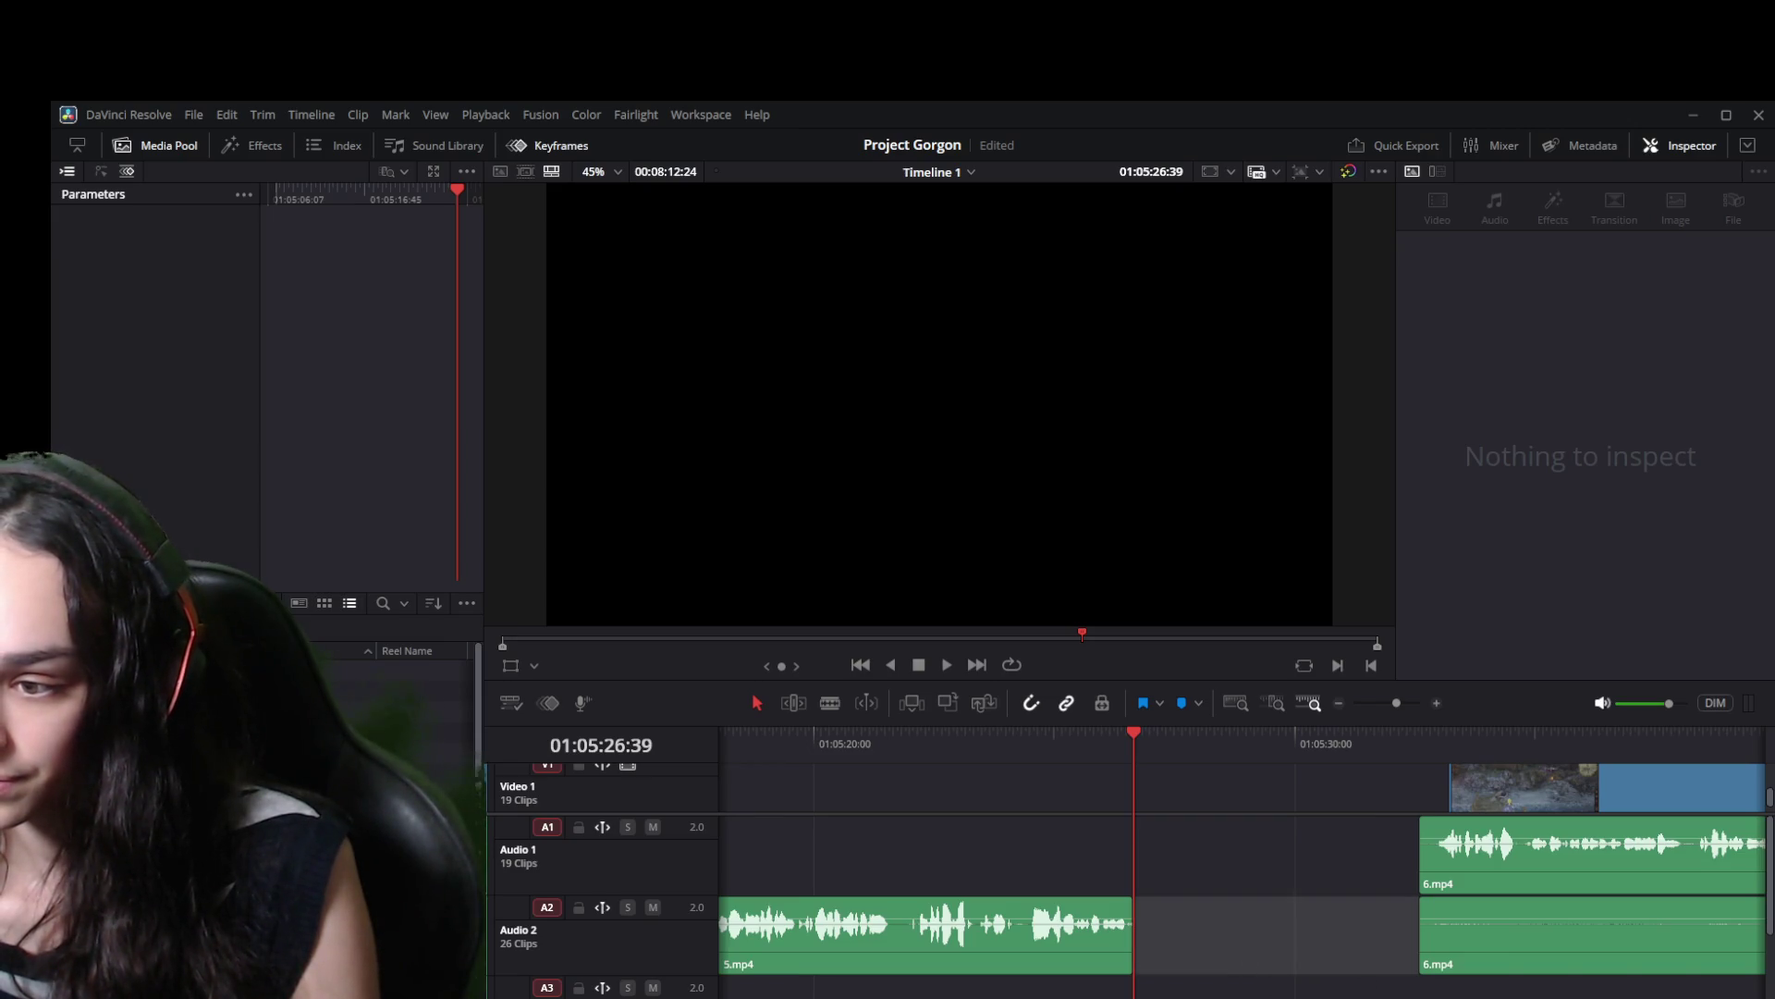
key(Delete)
key(ctrl+minus)
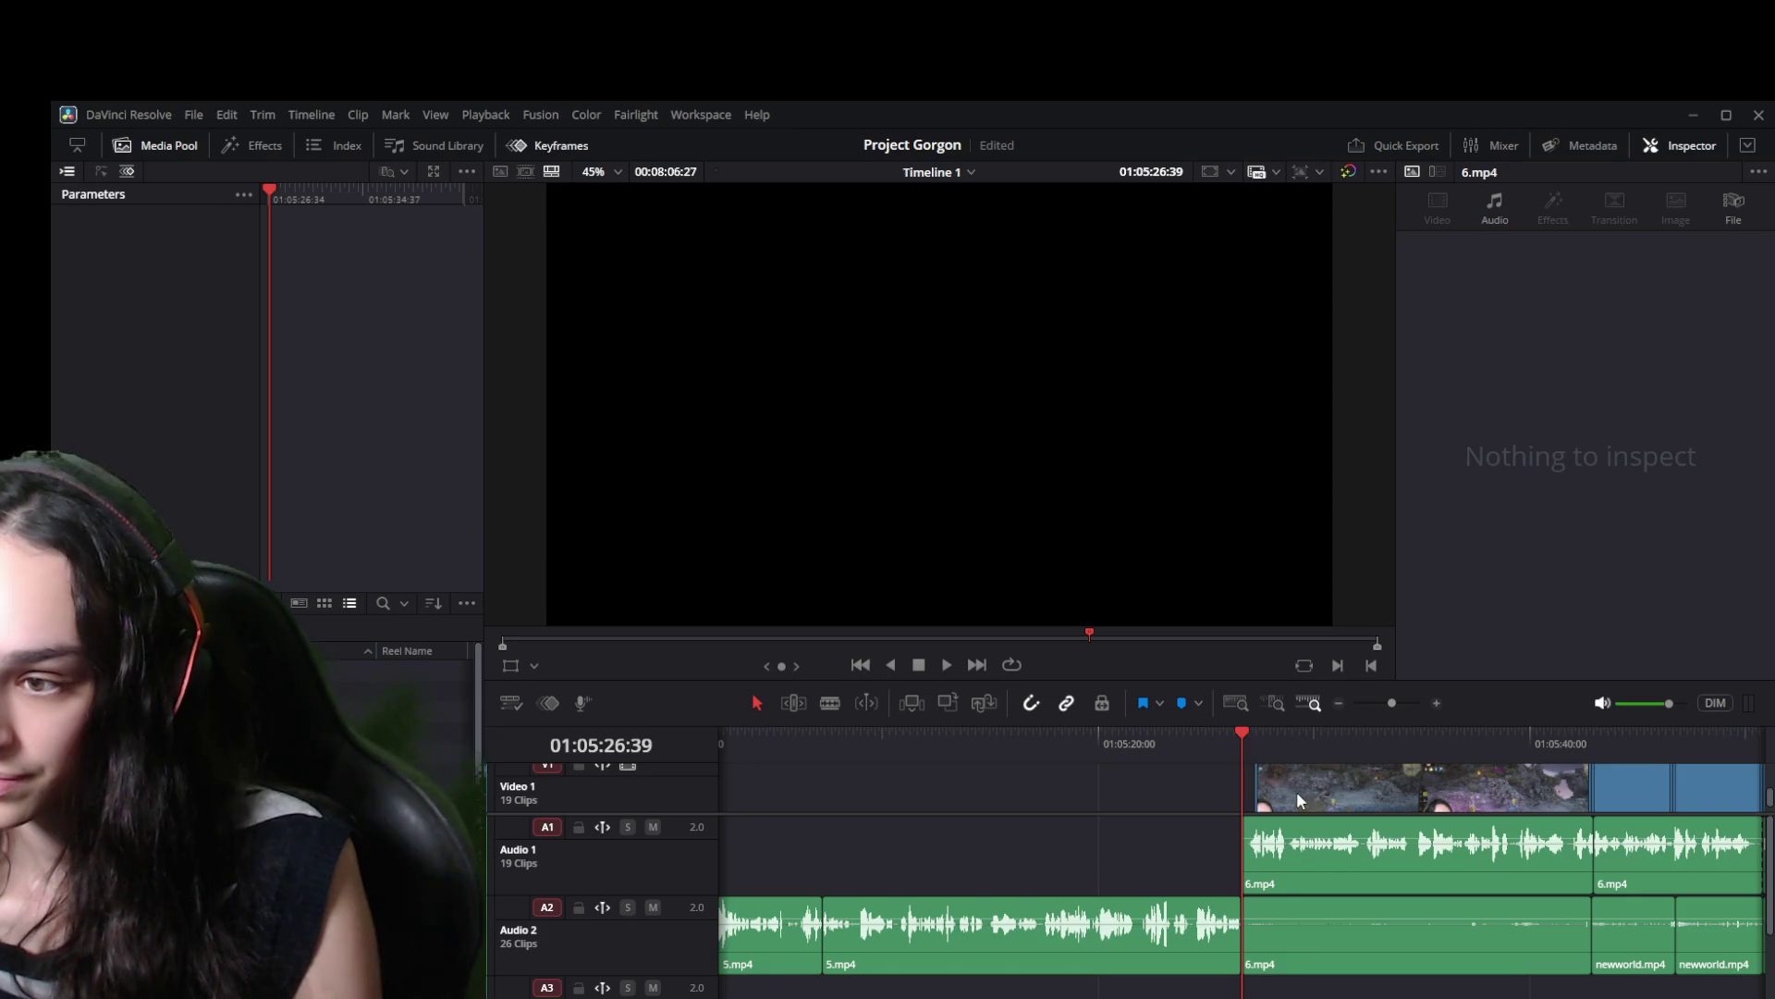
scroll(1298, 791, up, 2)
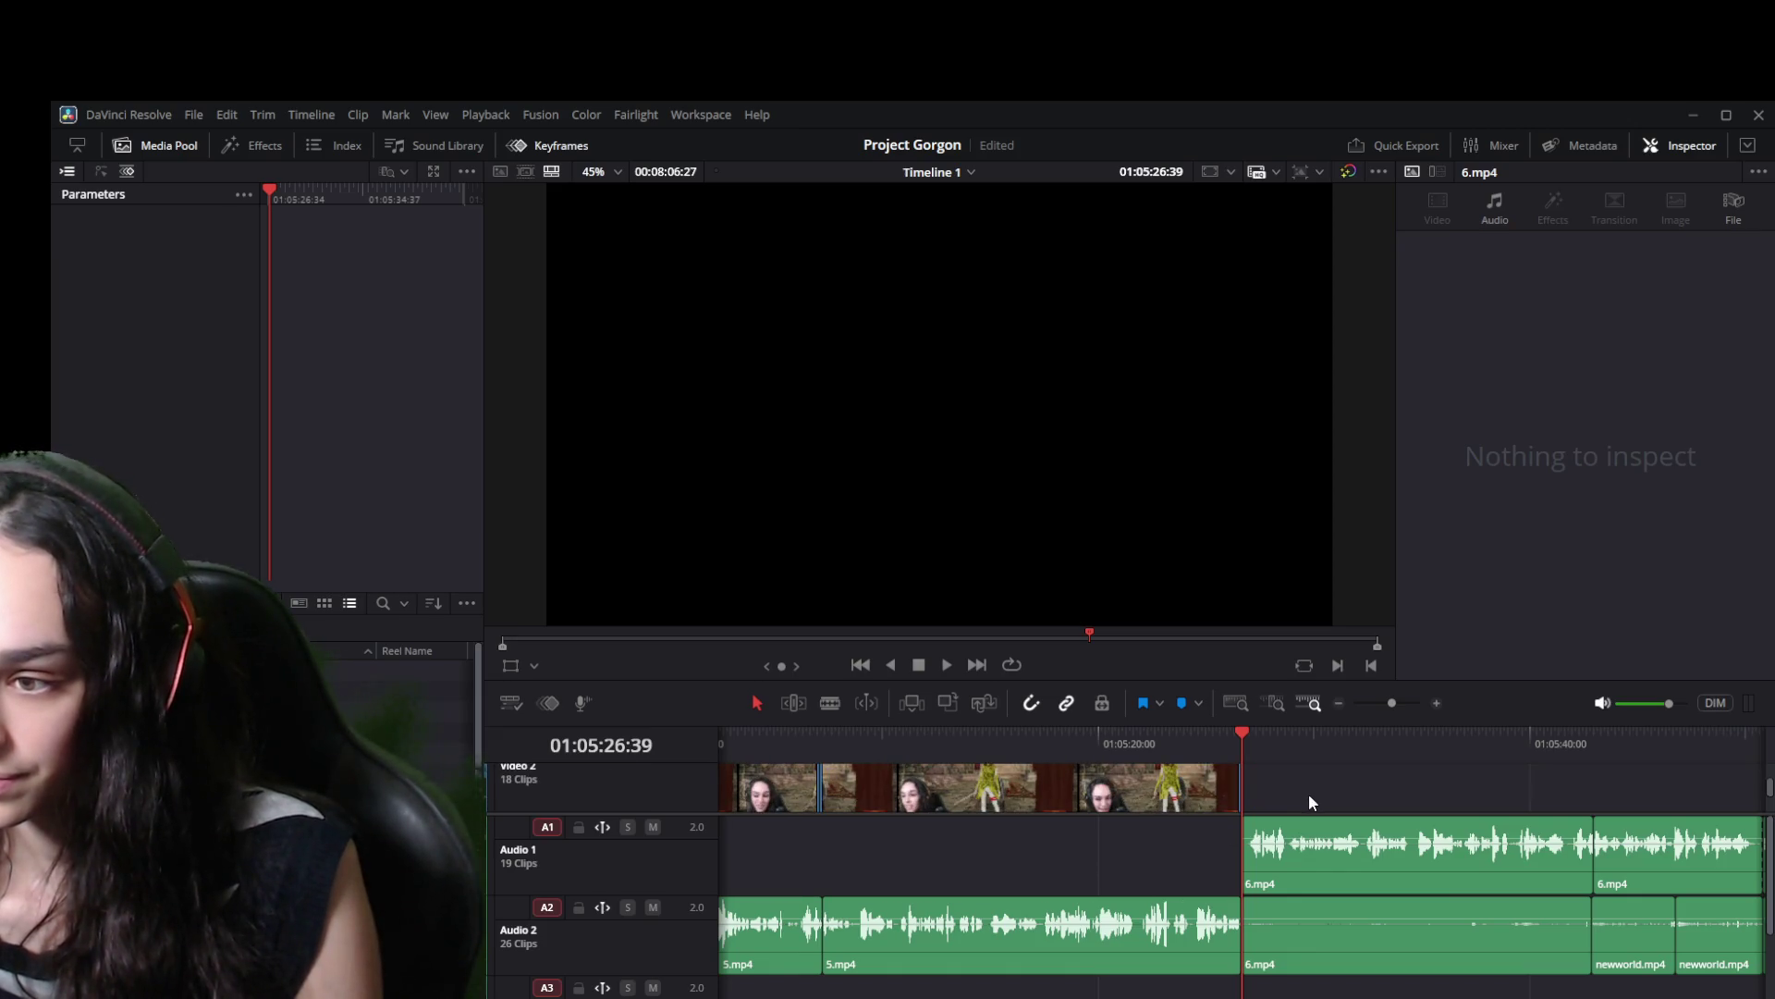
scroll(1307, 800, left, 3)
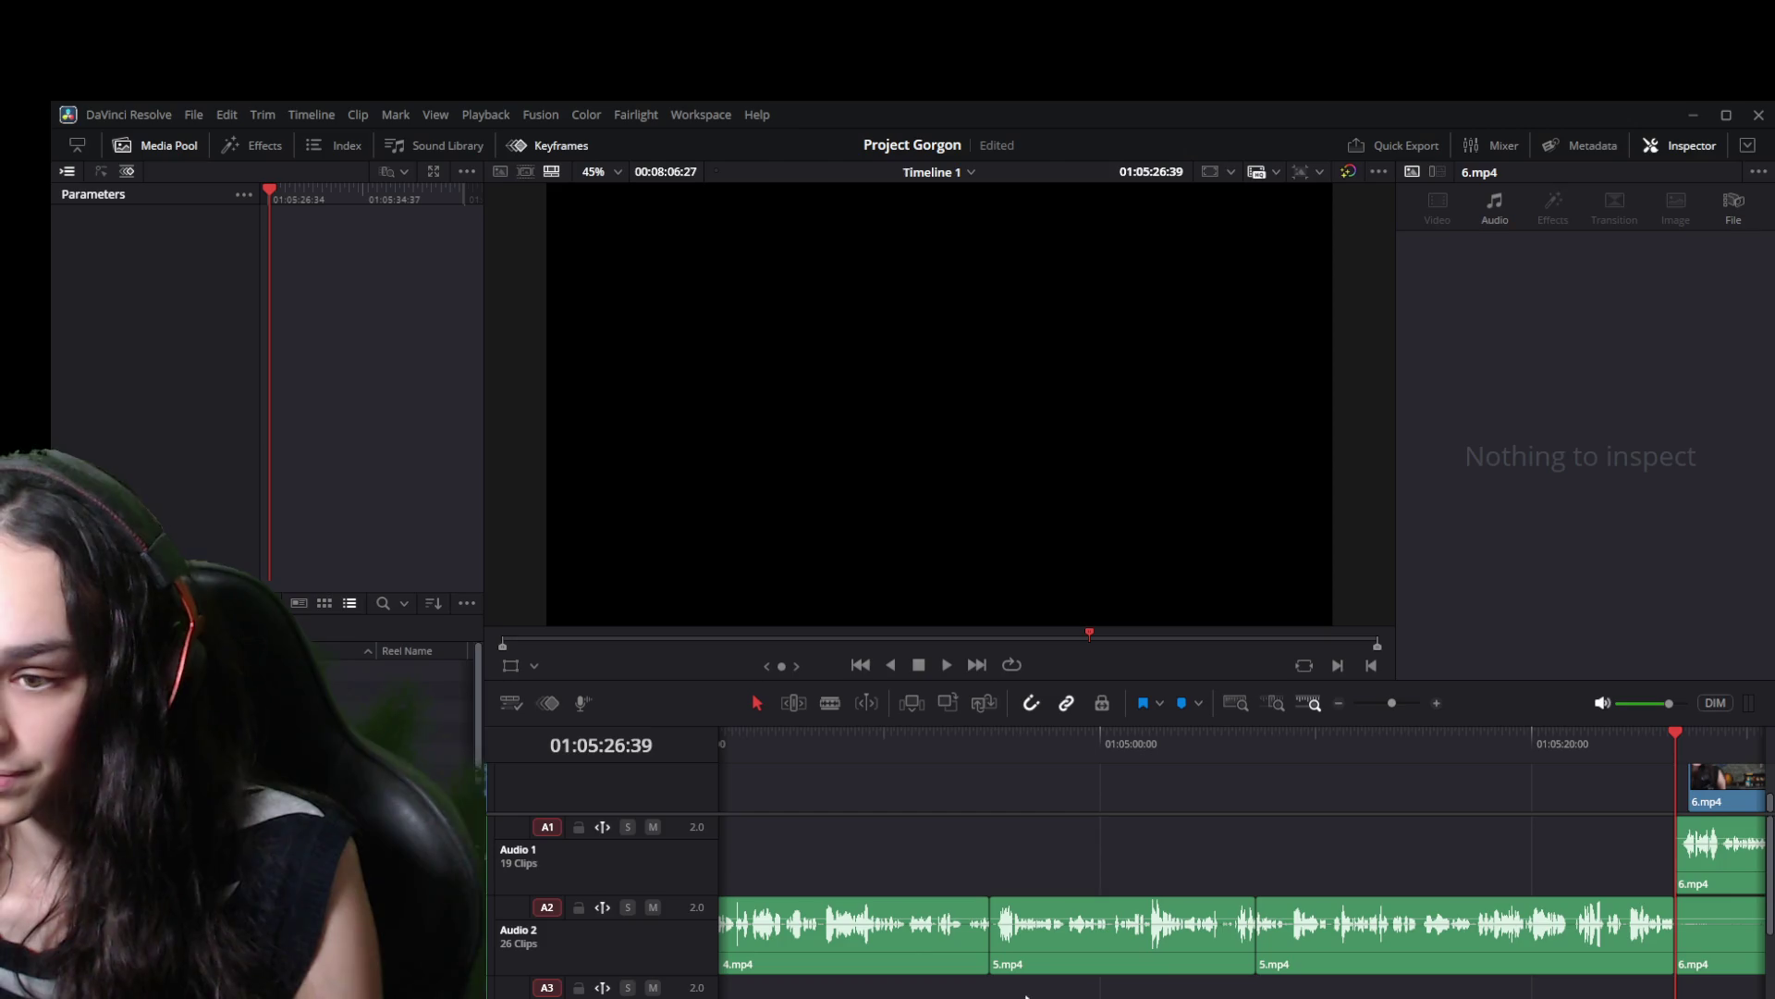
scroll(1124, 788, right, 3)
scroll(1124, 788, up, 2)
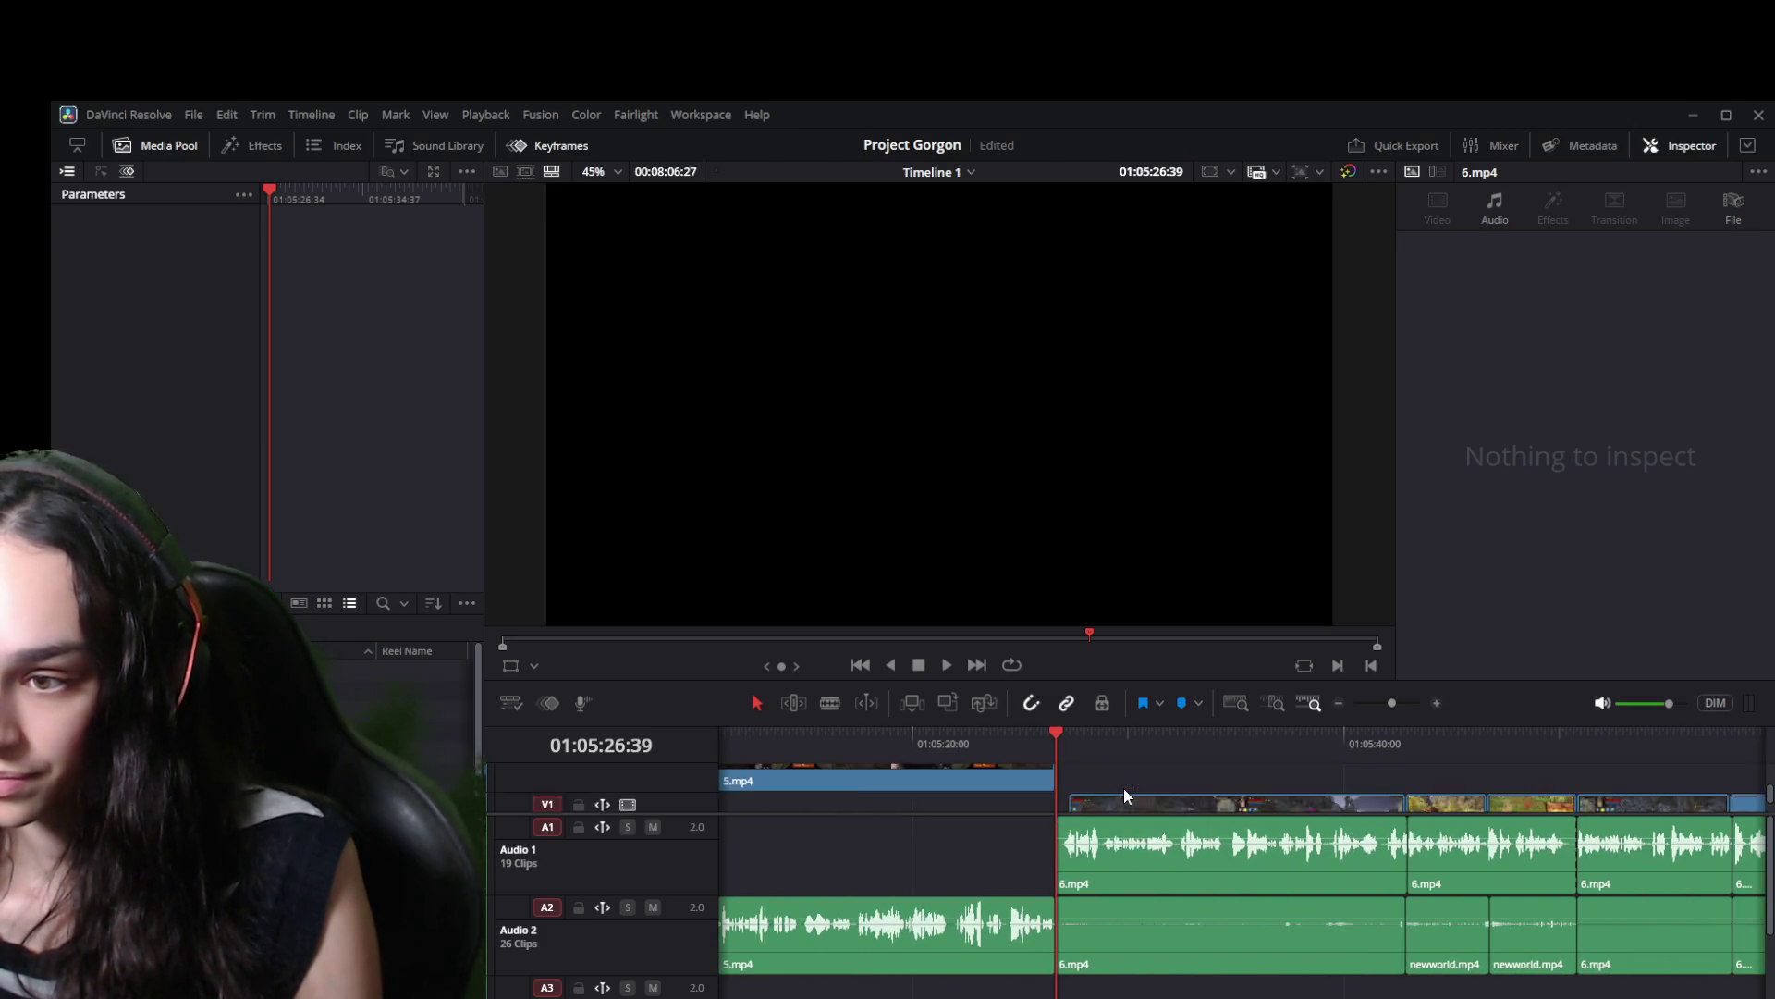
scroll(1124, 787, down, 1)
click(1046, 782)
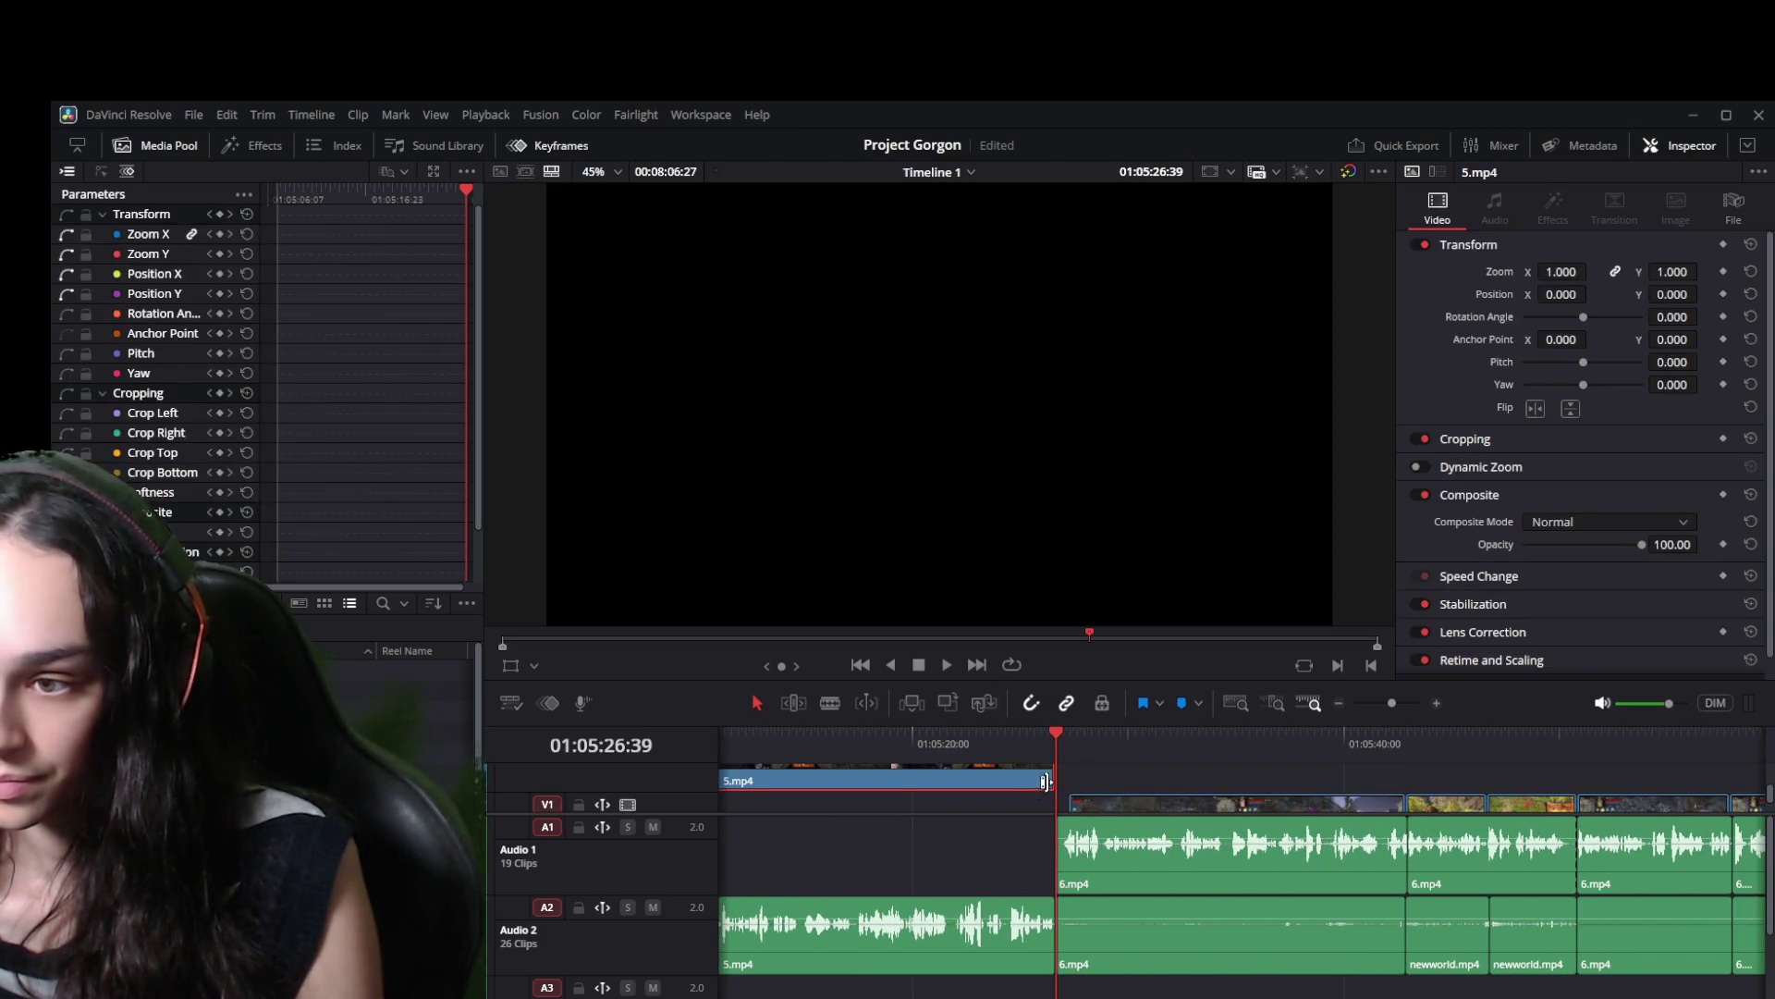
Play back the 5.mp4 to 6.mp4 cut from around 01:05:26:39.
click(1012, 735)
key(space)
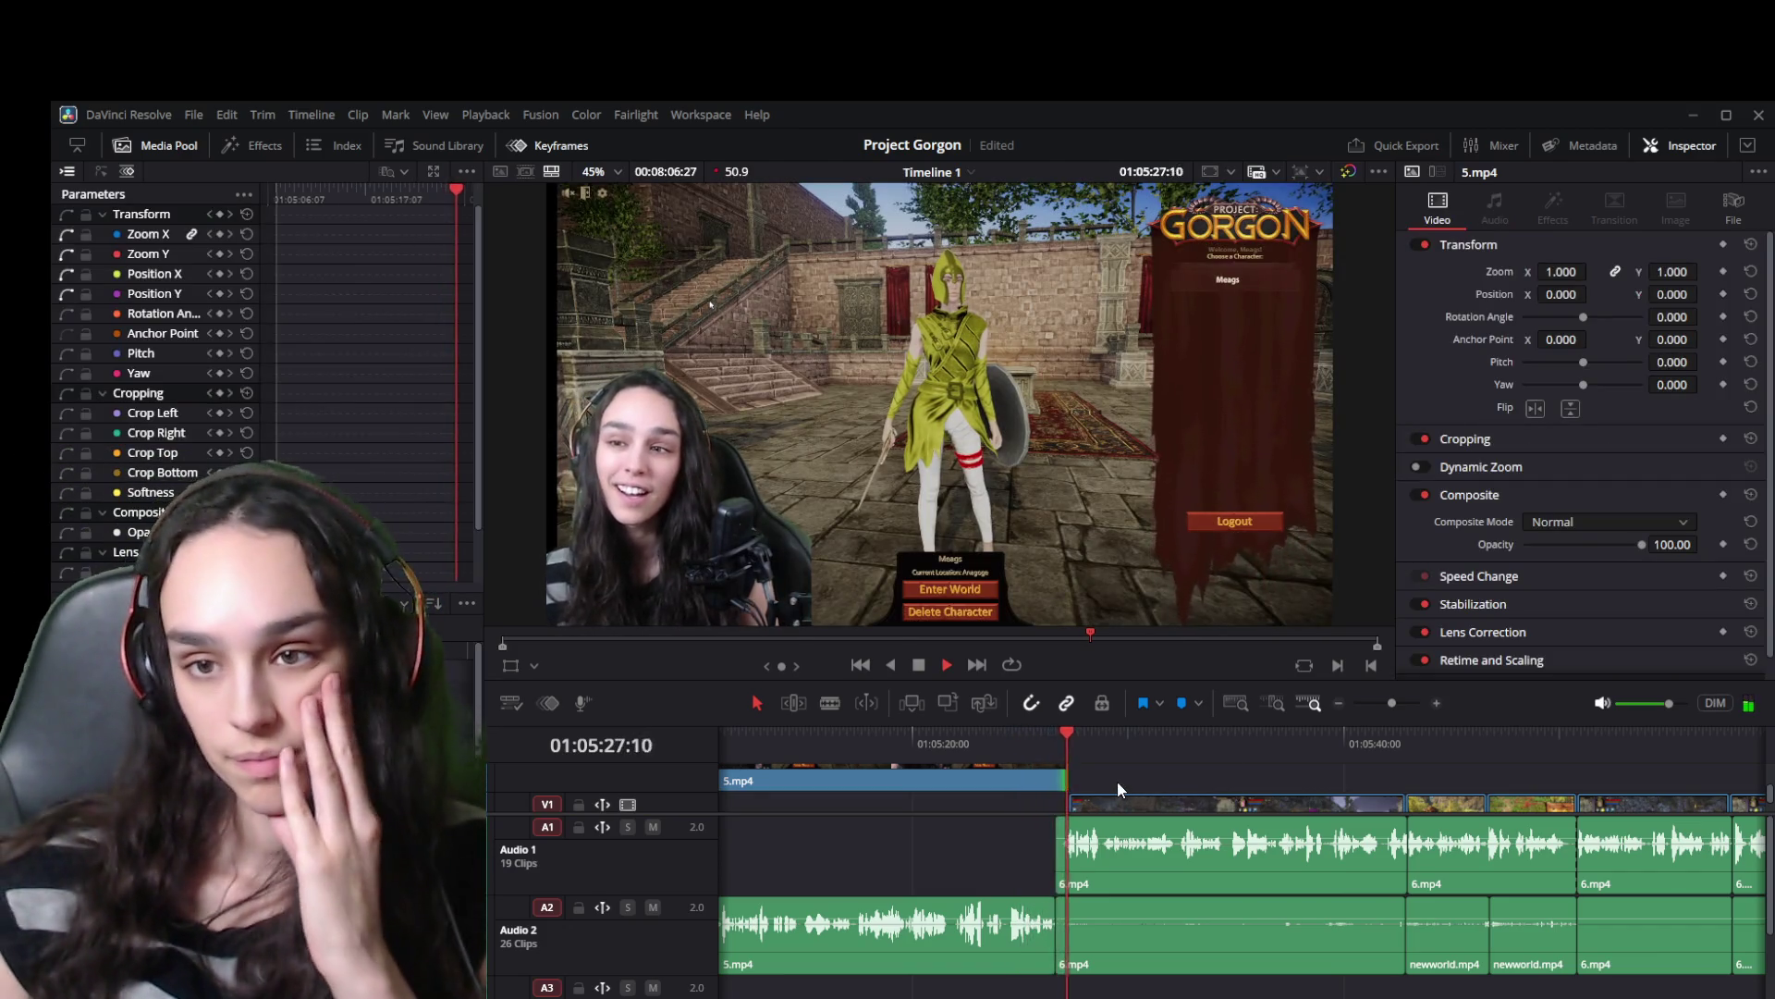
key(space)
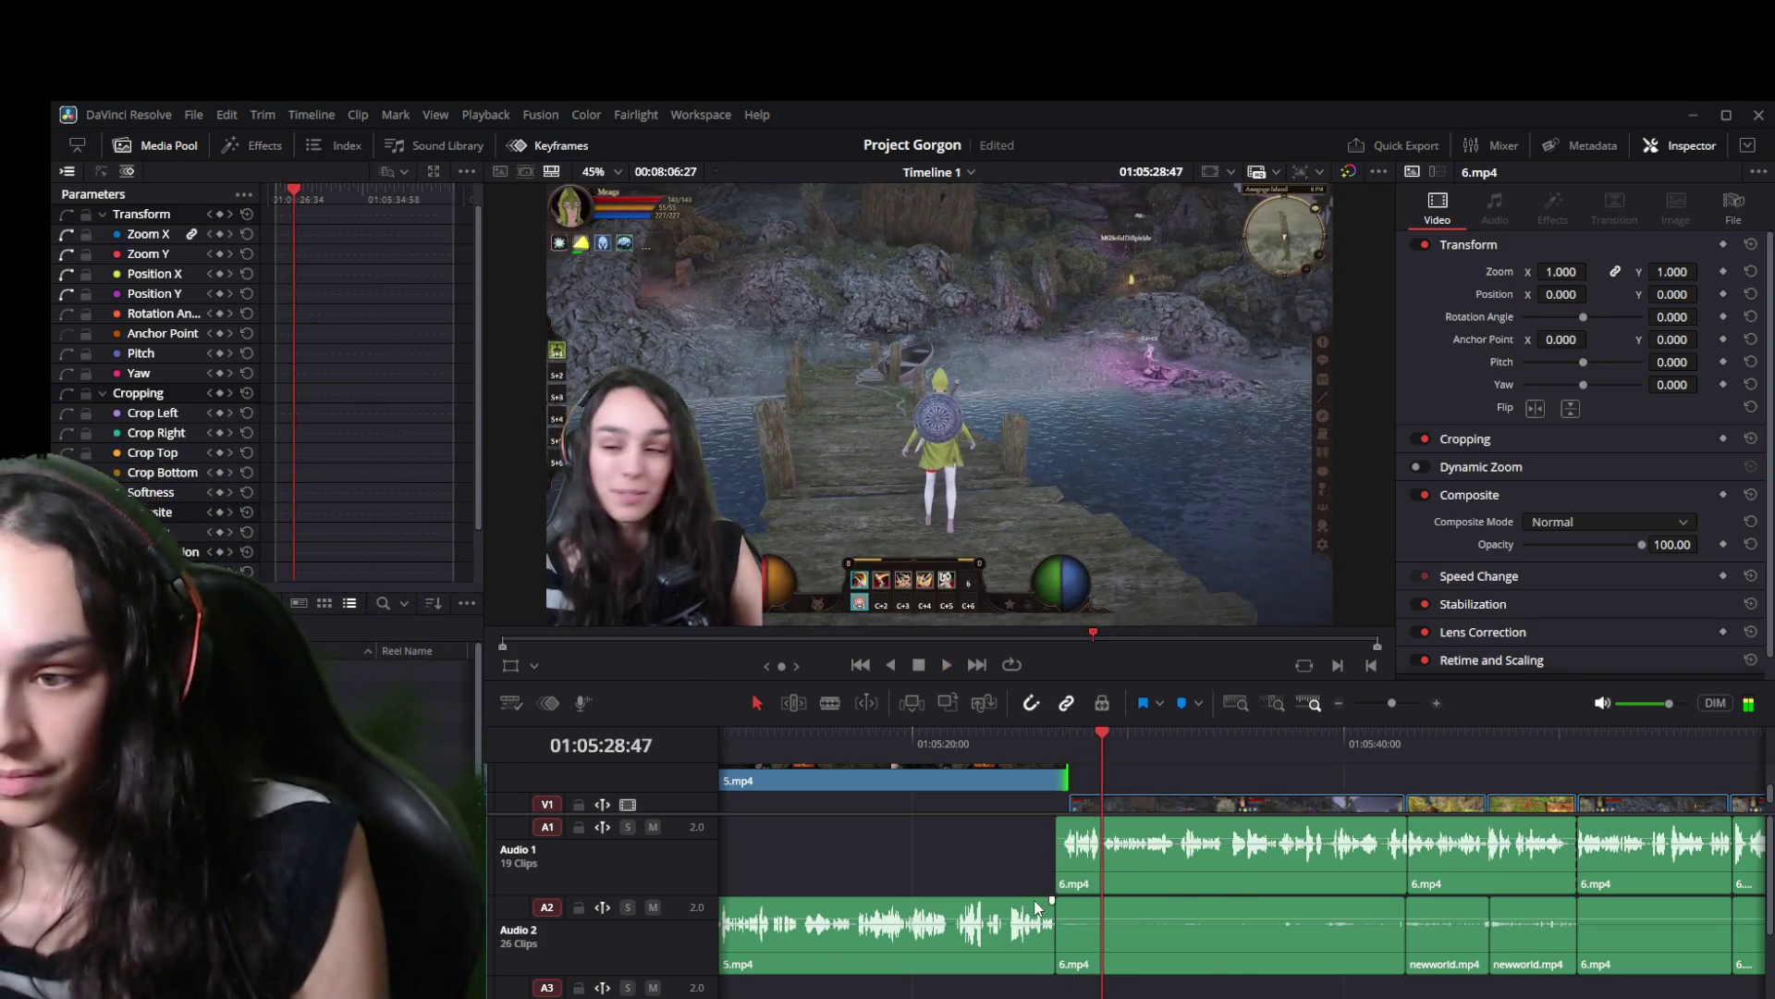
scroll(1115, 886, up, 2)
scroll(1115, 886, up, 3)
mouse_move(956, 747)
mouse_down()
mouse_move(1089, 755)
mouse_move(930, 749)
mouse_up()
key(space)
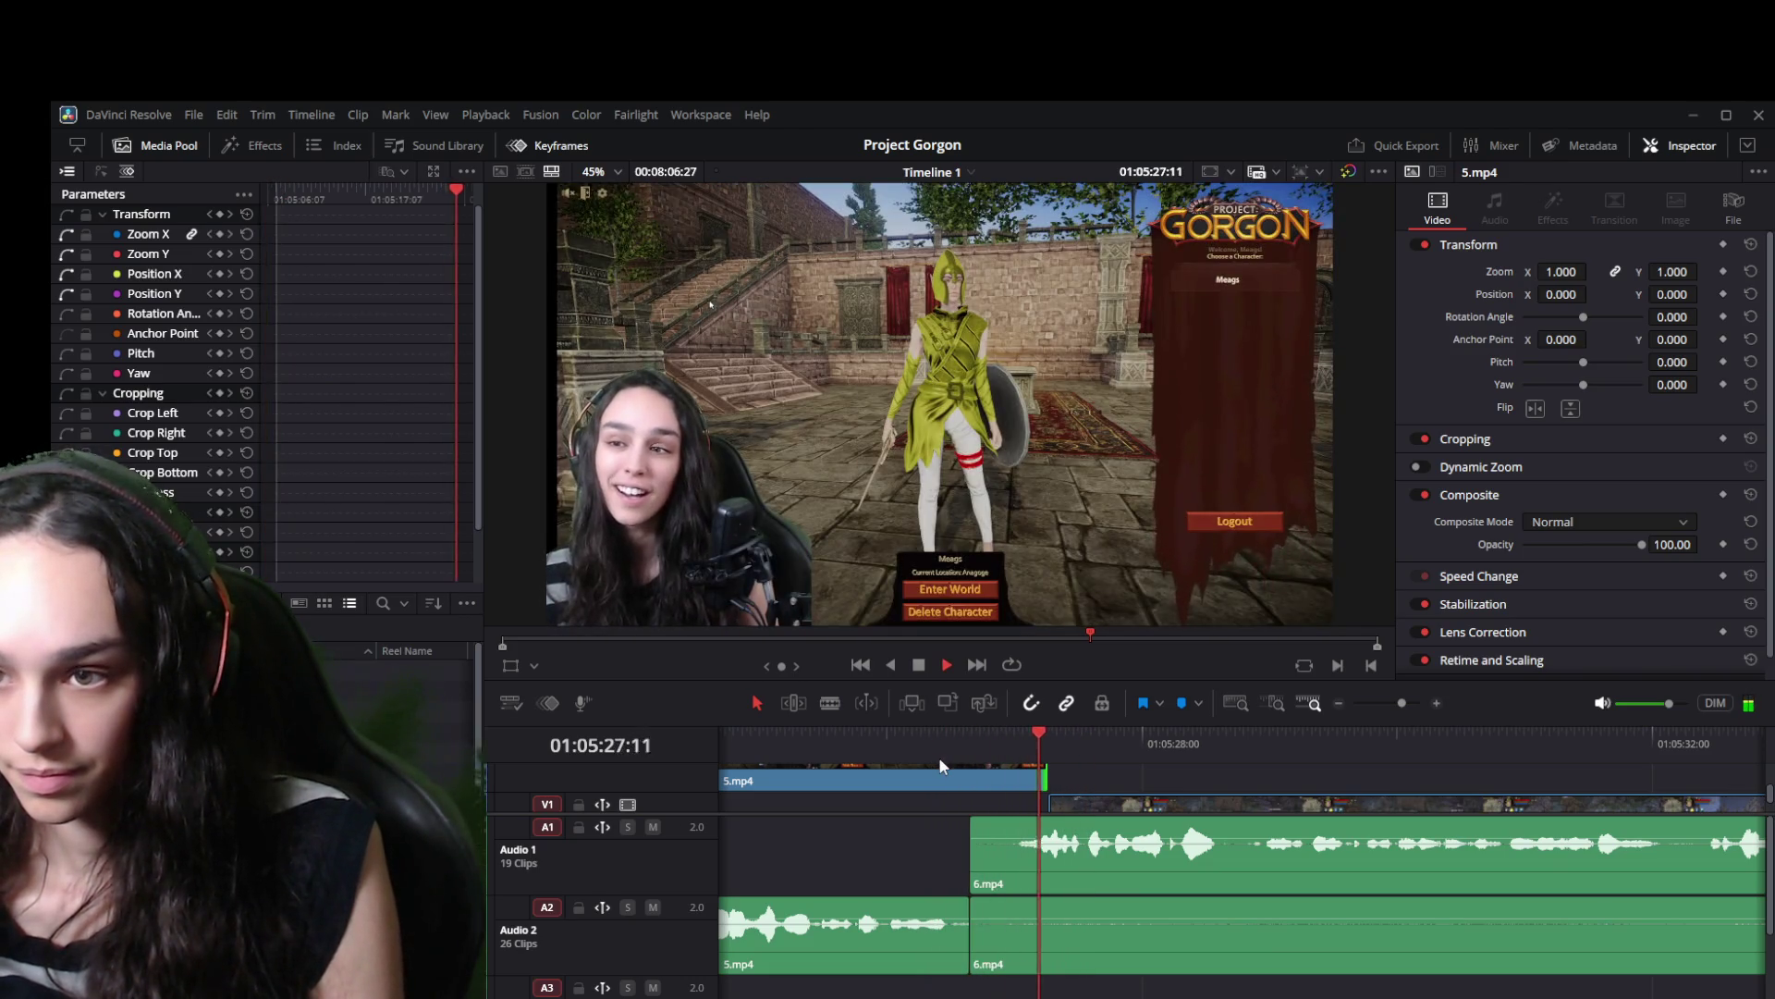
click(851, 747)
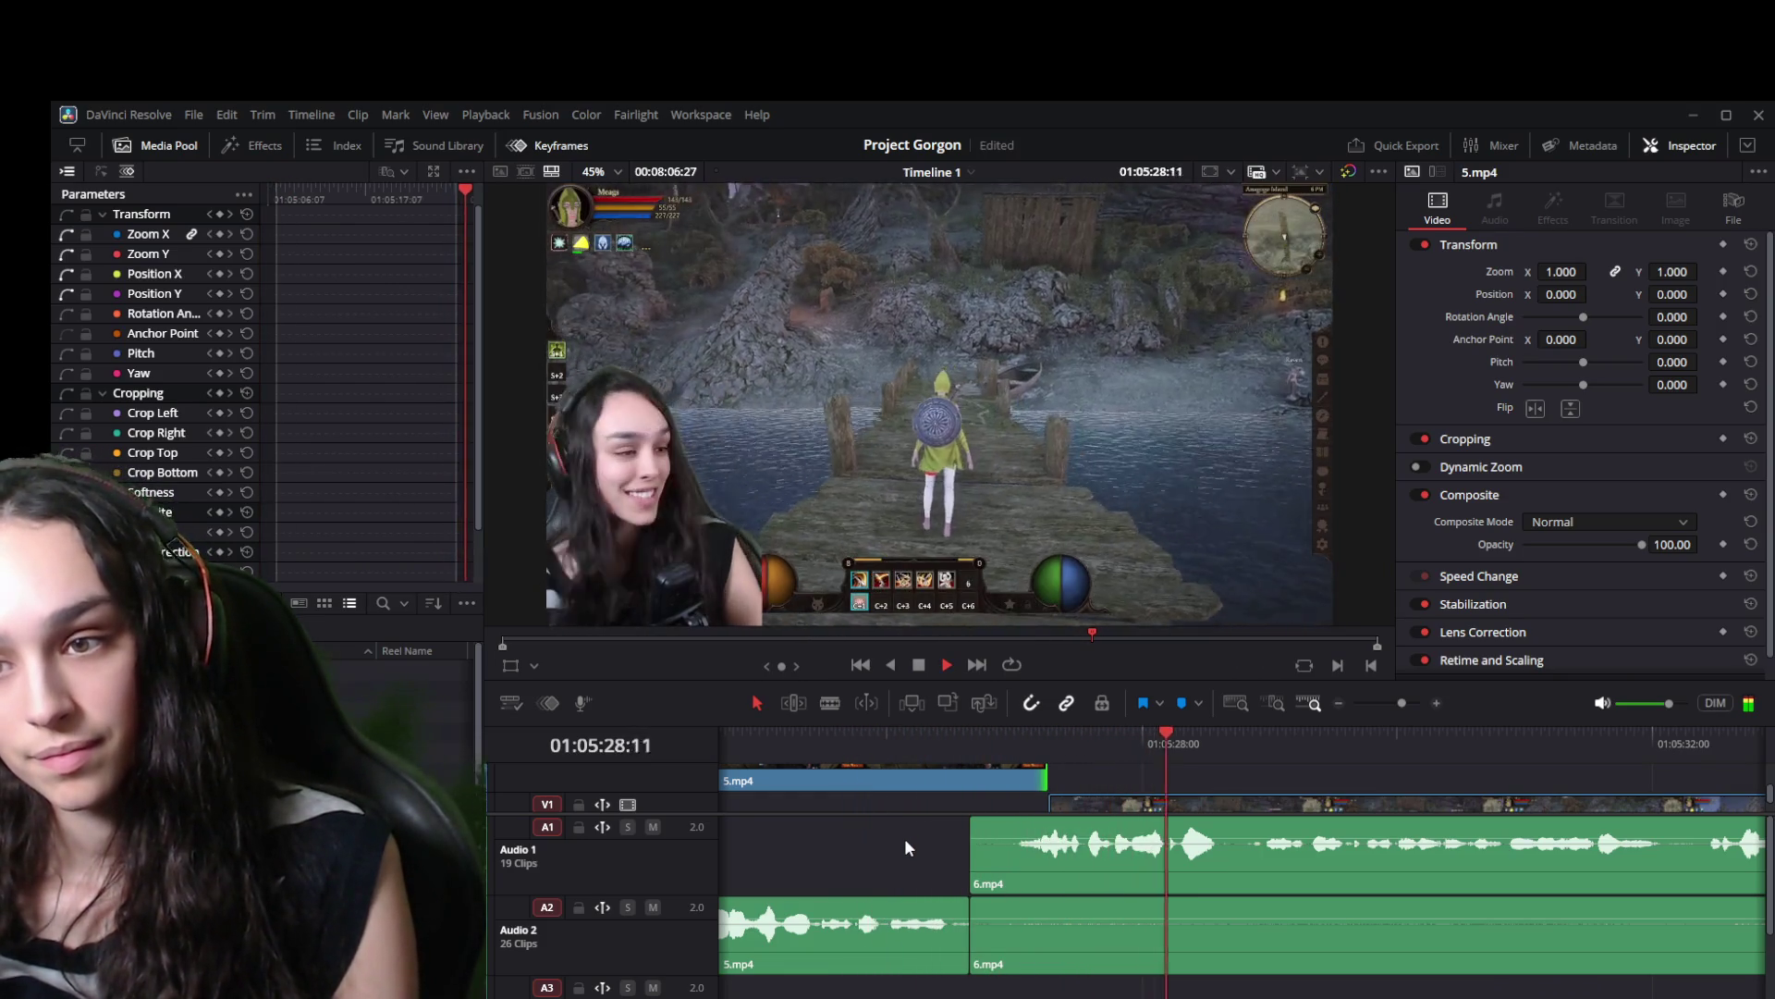
key(space)
Shorten the end of 5.mp4 by 25 frames and play the tightened cut to 01:05:40:11.
mouse_move(1036, 778)
mouse_down()
mouse_move(969, 778)
mouse_move(1047, 804)
mouse_move(970, 804)
mouse_up()
click(932, 737)
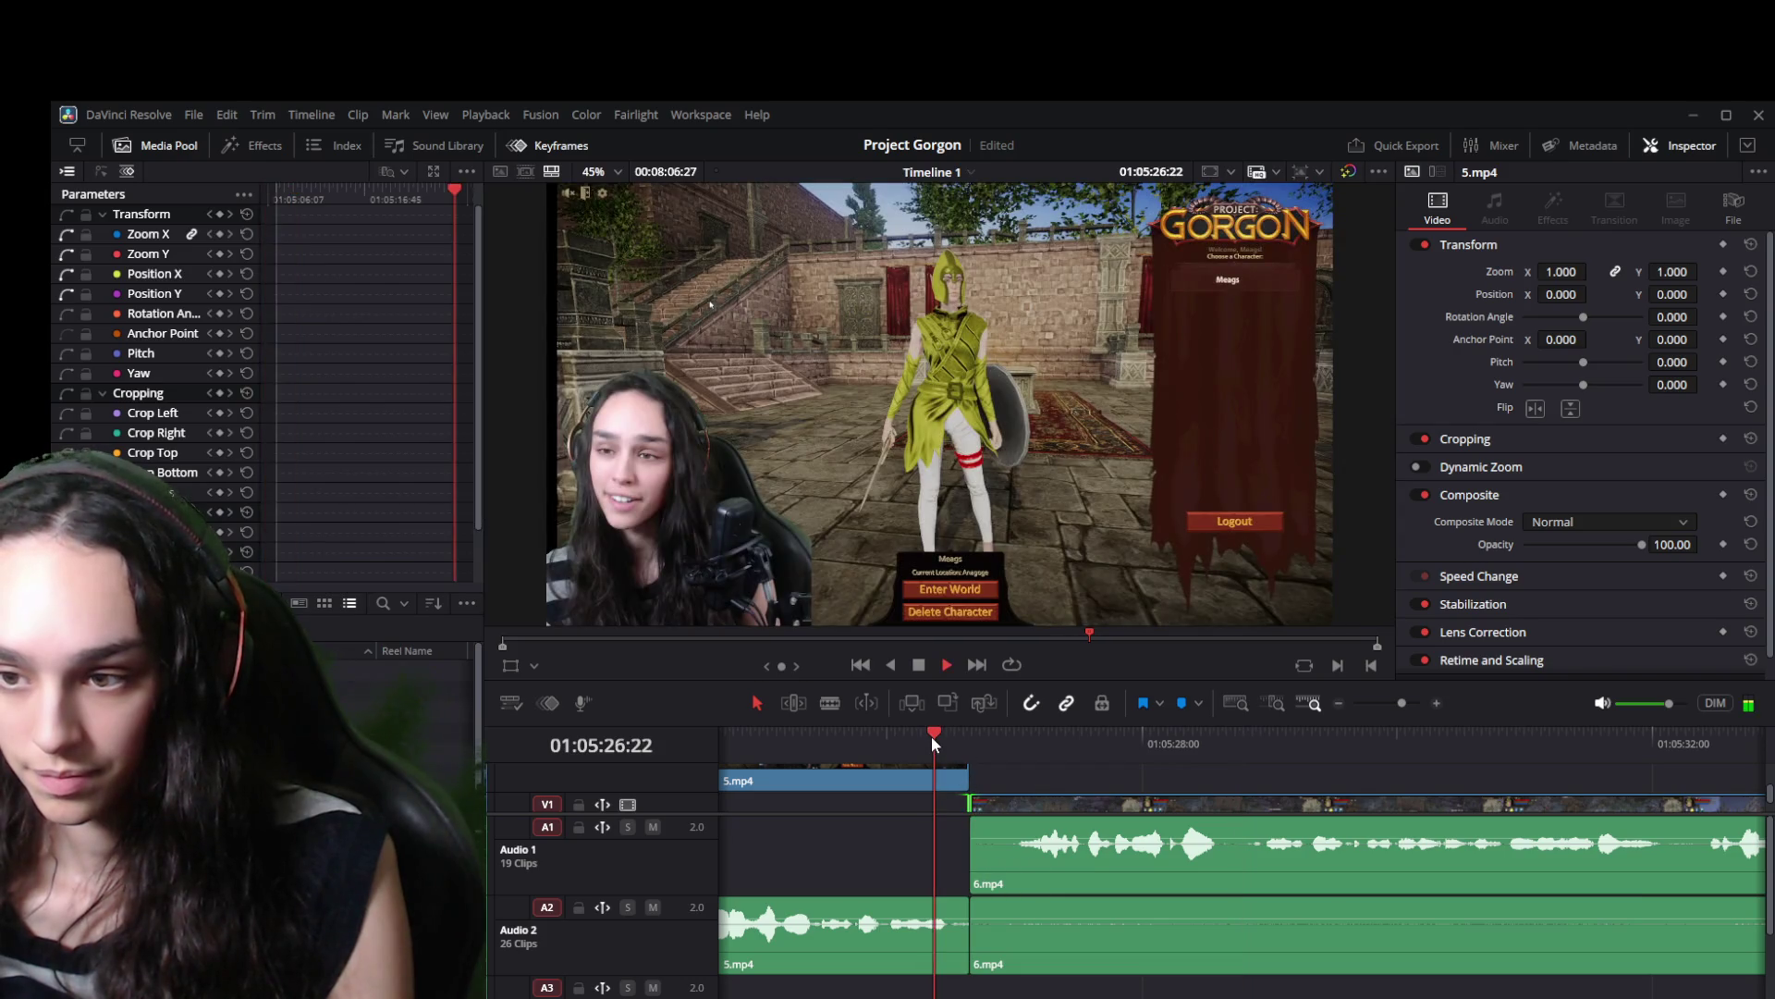
key(space)
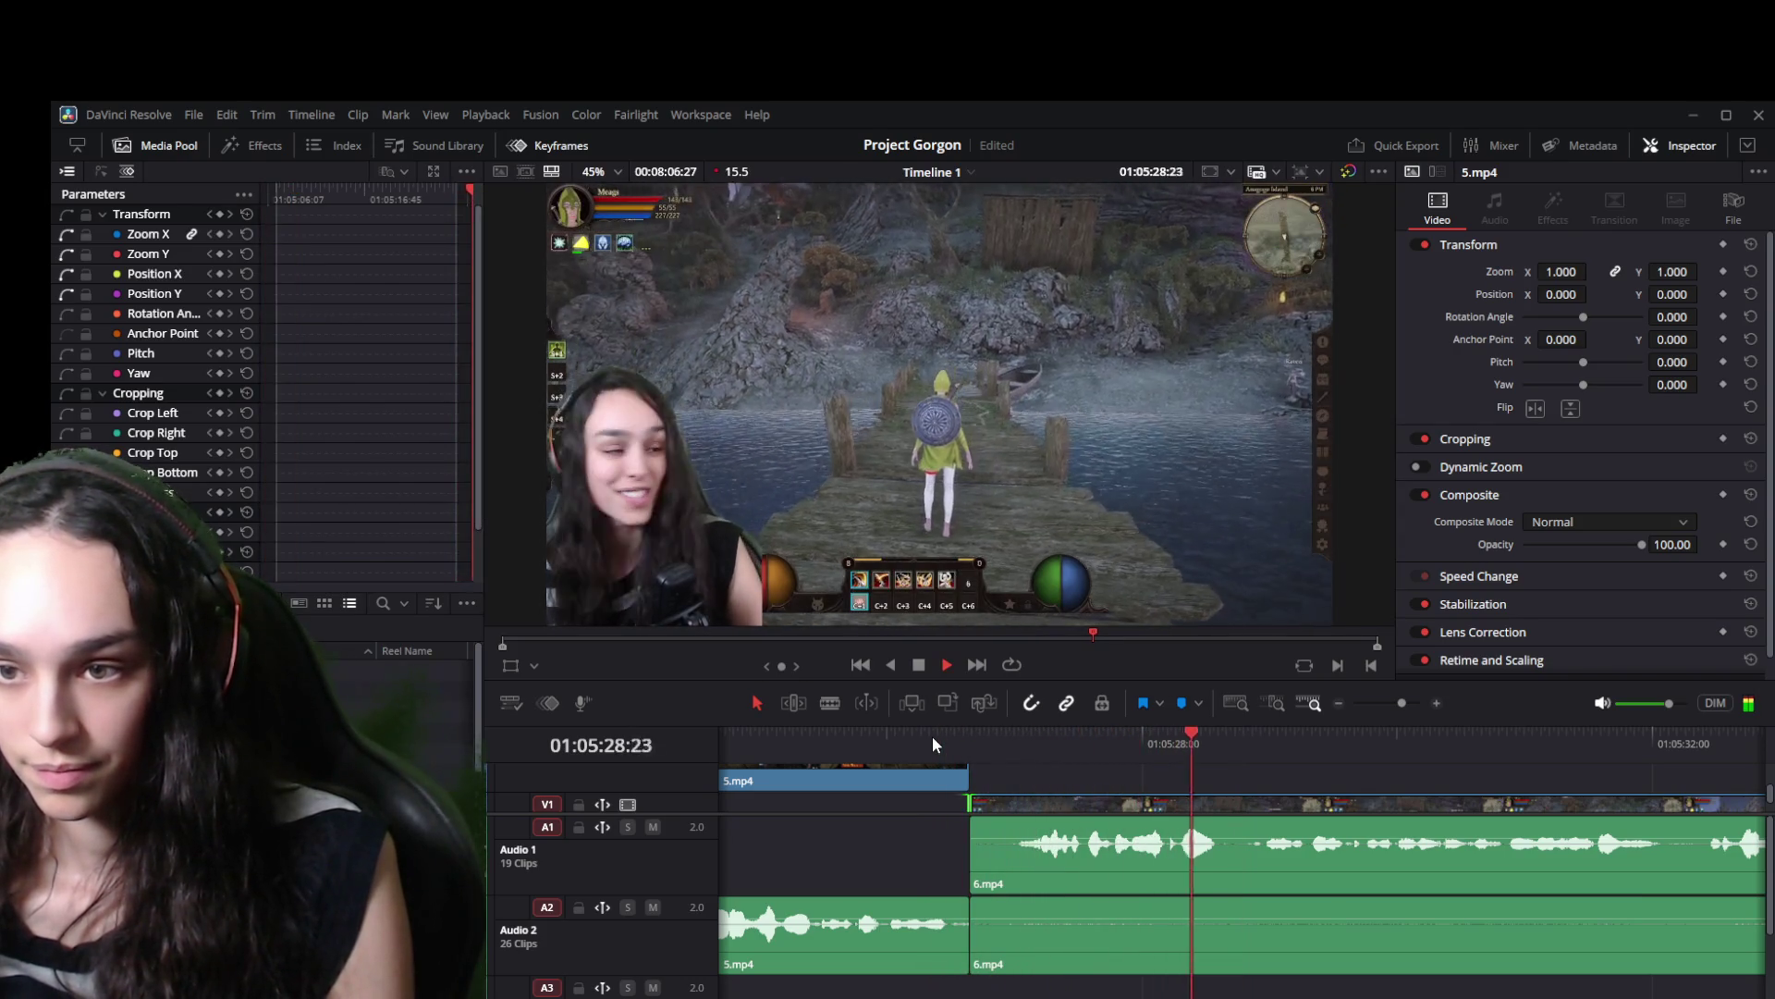
scroll(949, 886, down, 3)
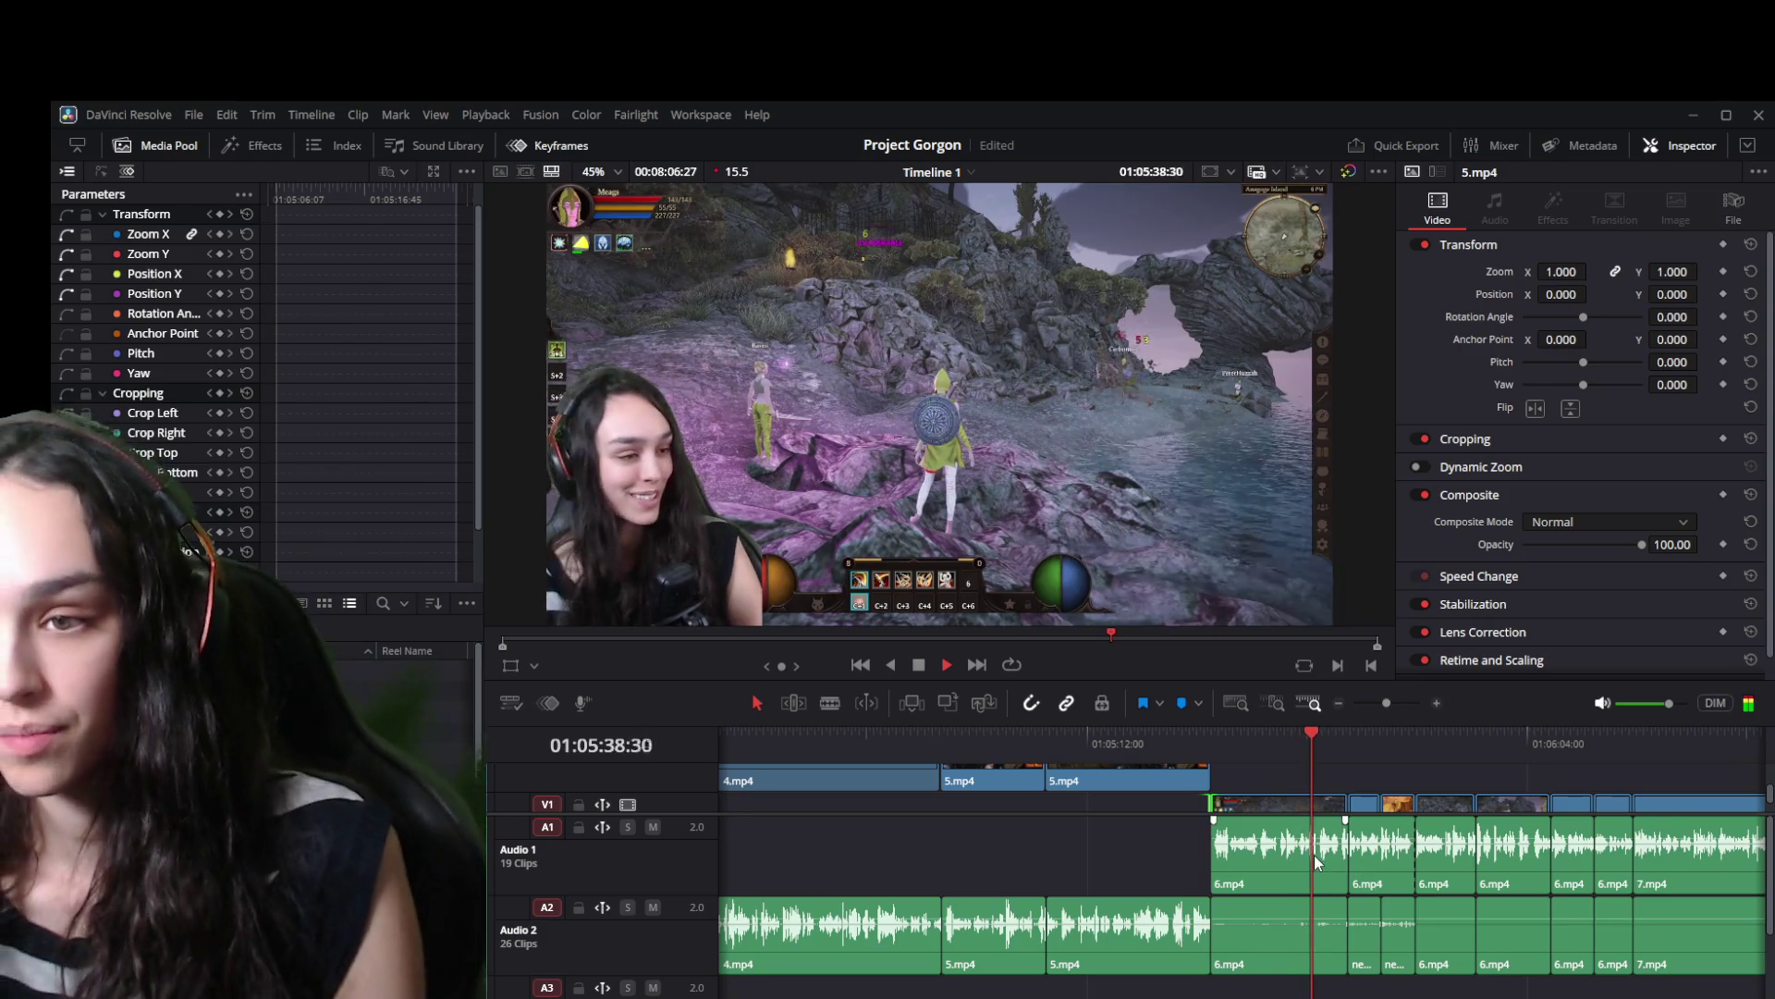
key(space)
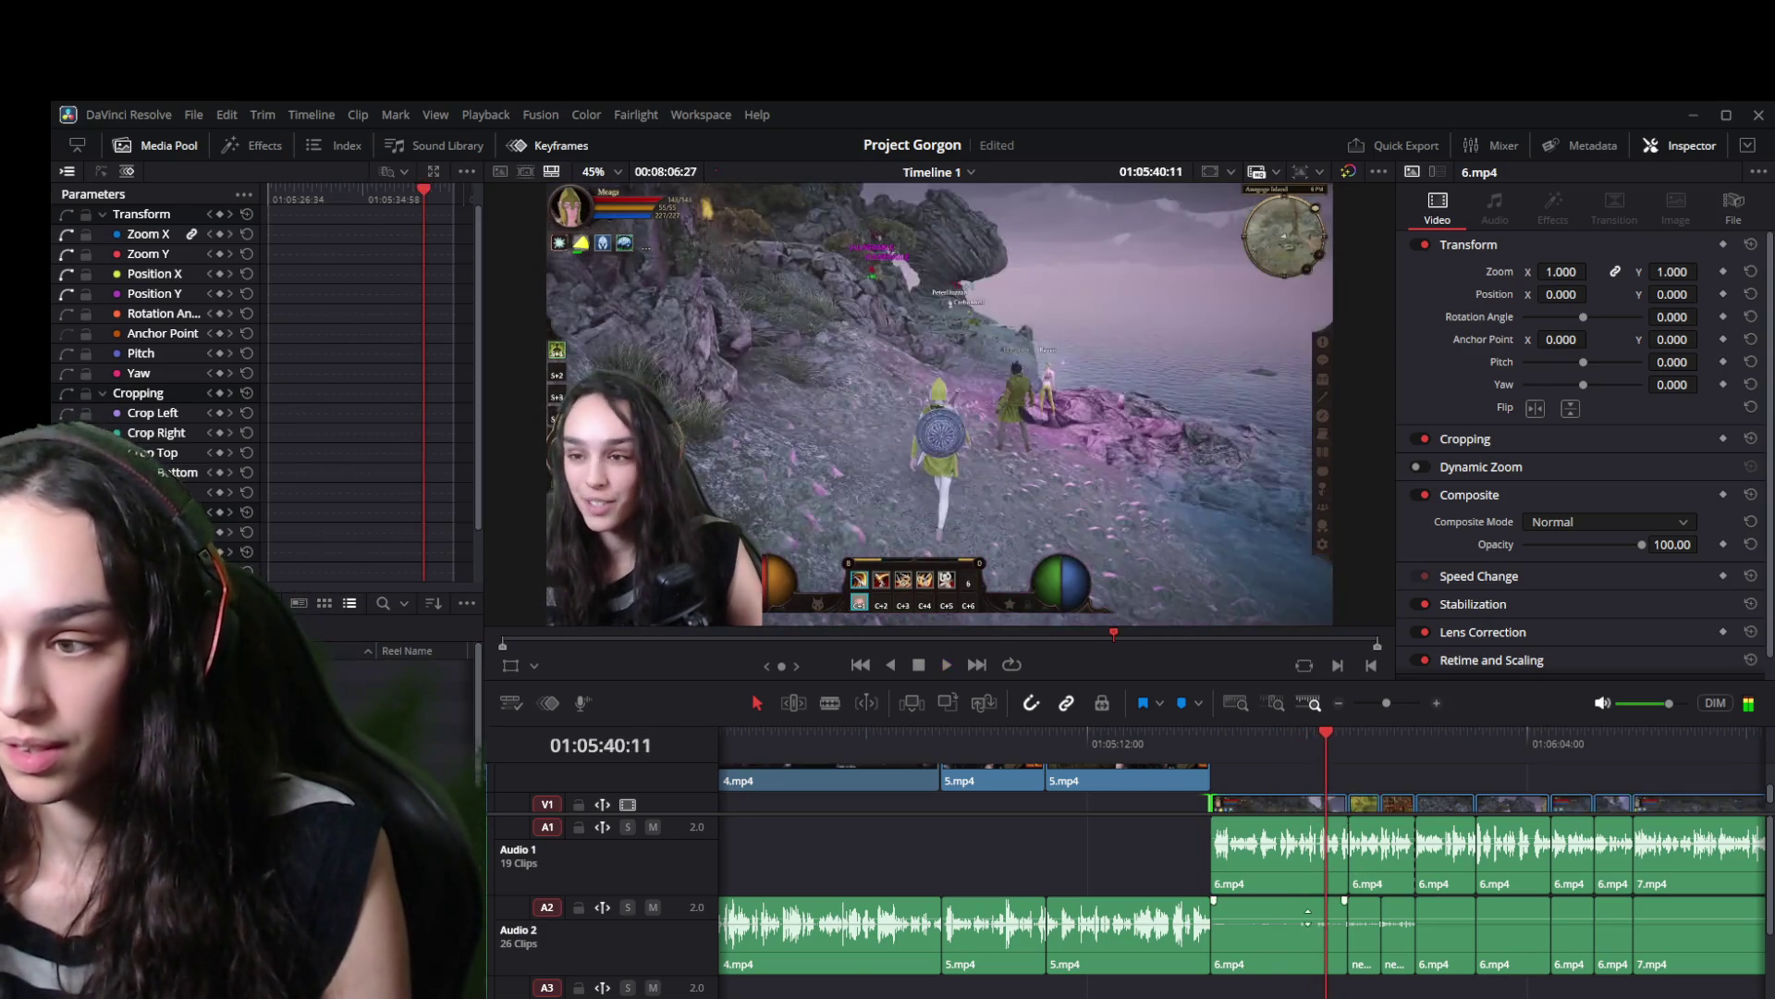
Save the project and play the 5.mp4 to 6.mp4 cut again.
key(ctrl+equal)
key(ctrl+equal)
key(ctrl+equal)
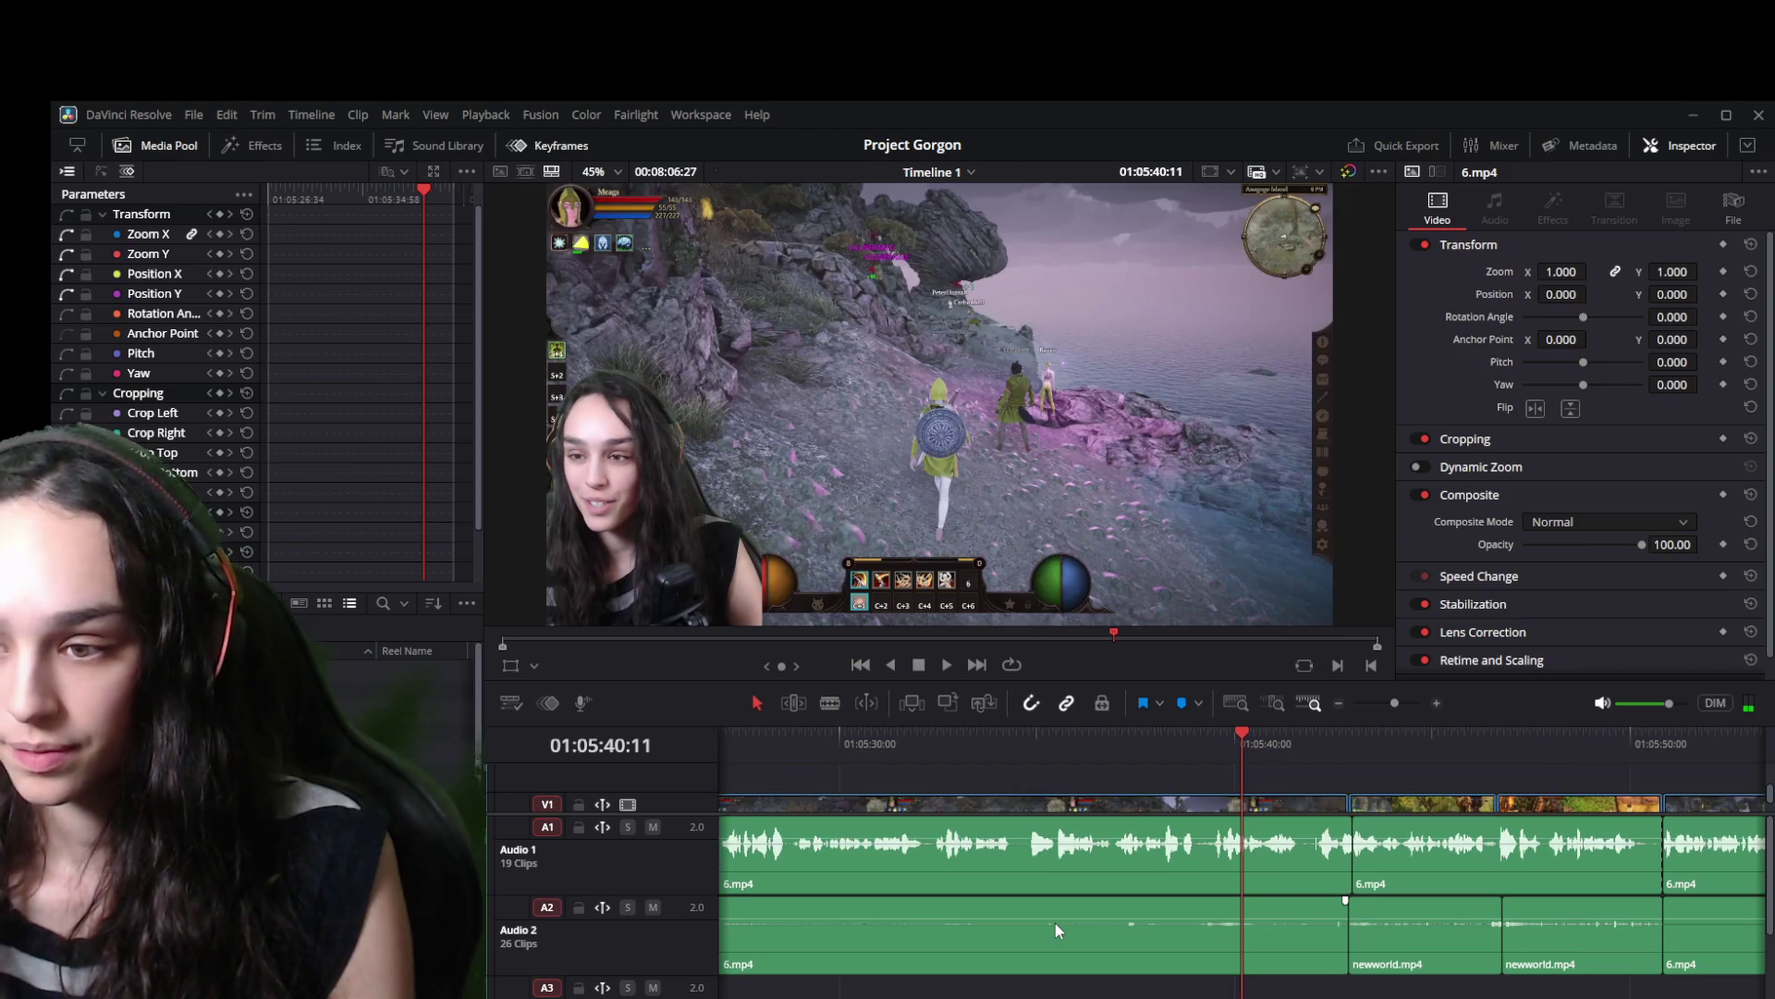
key(ctrl+minus)
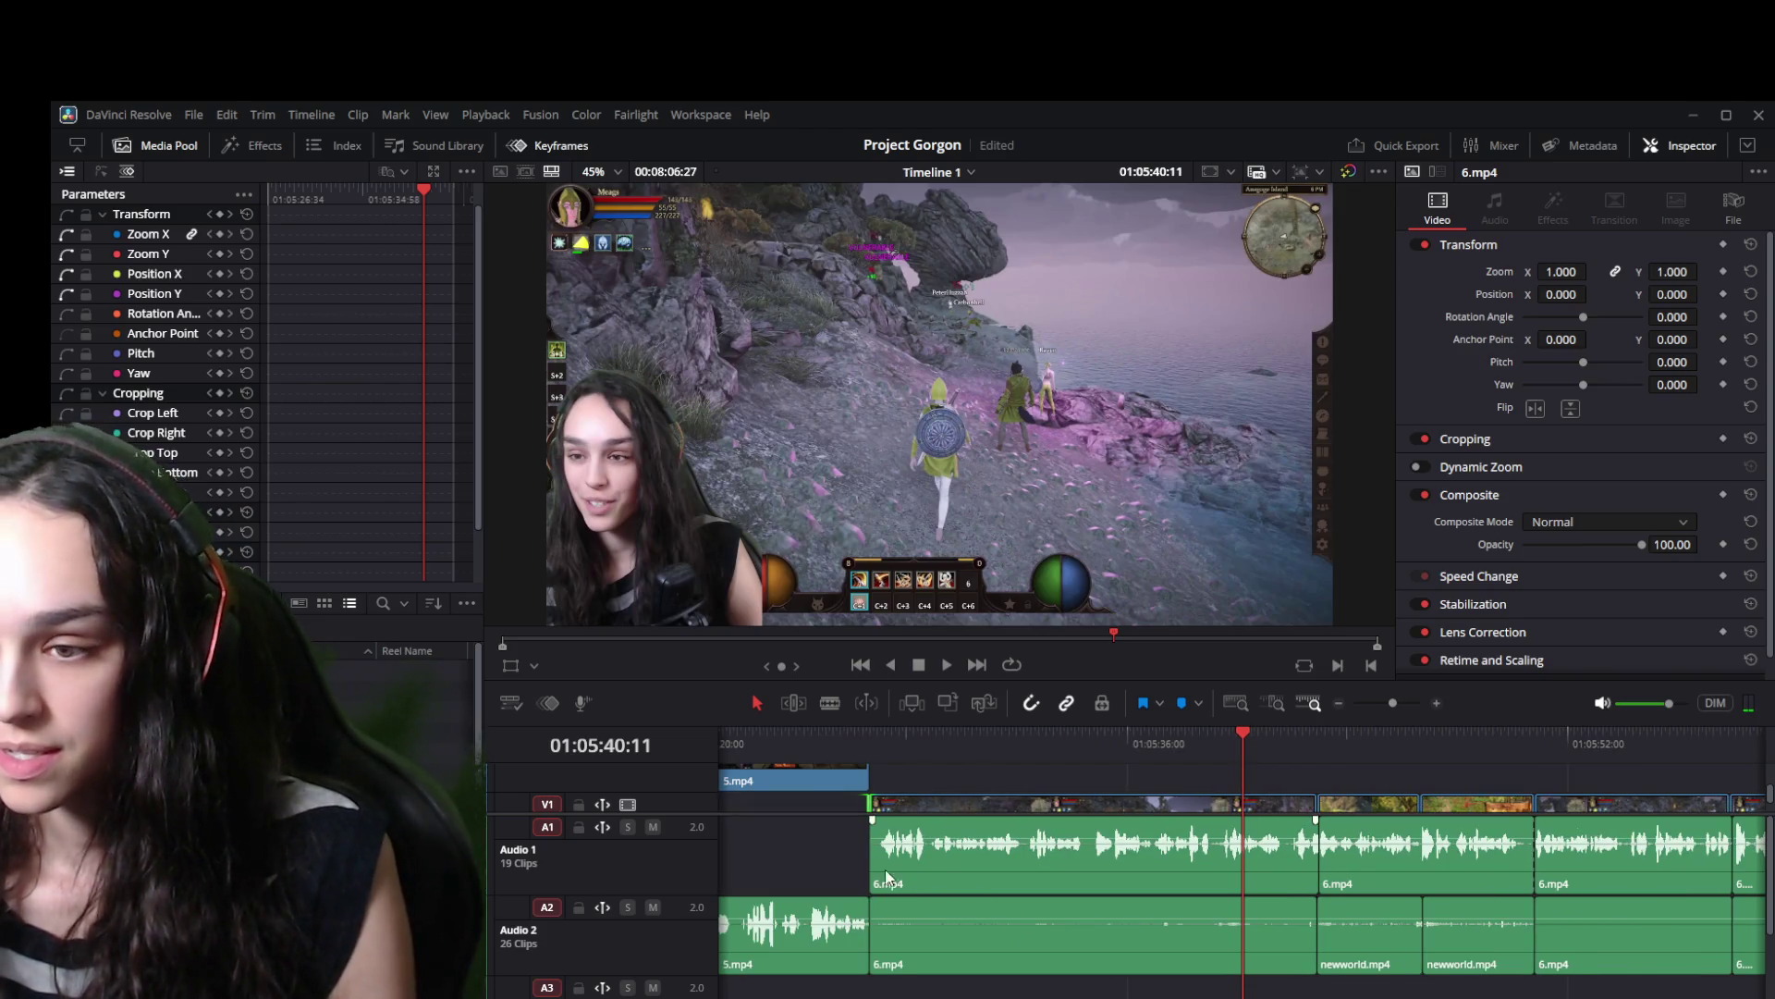
key(ctrl+equal)
key(ctrl+equal)
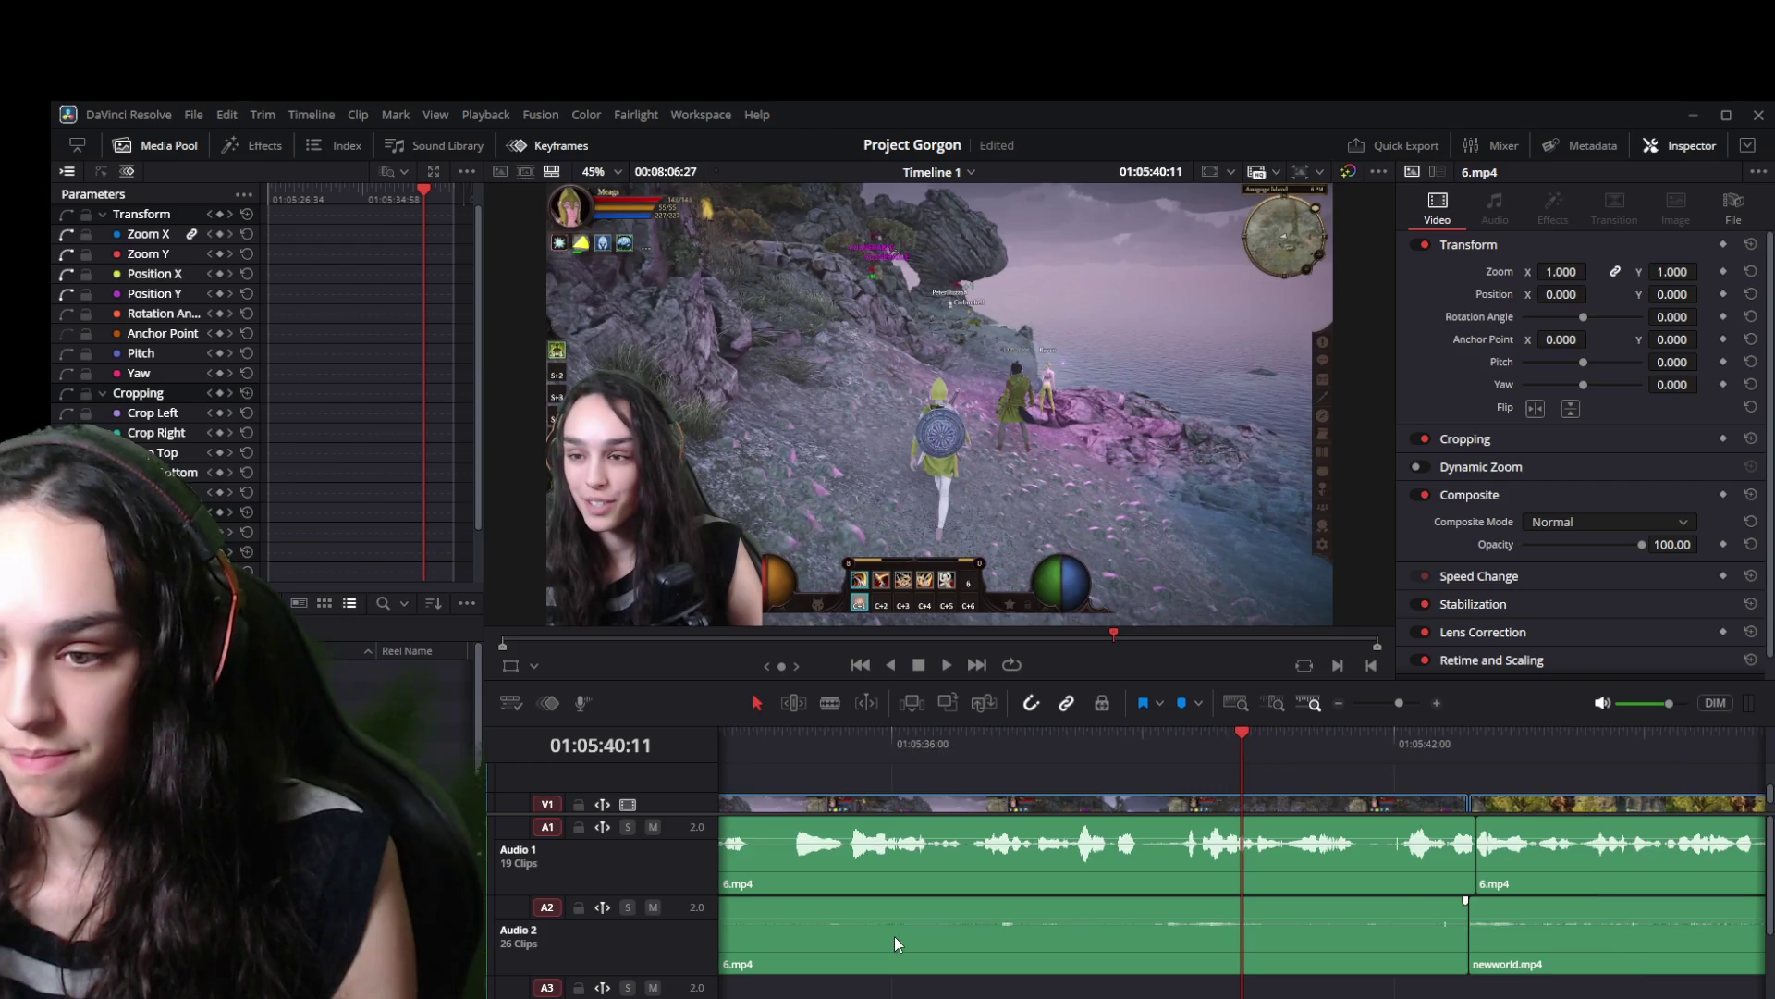
scroll(1243, 860, left, 4)
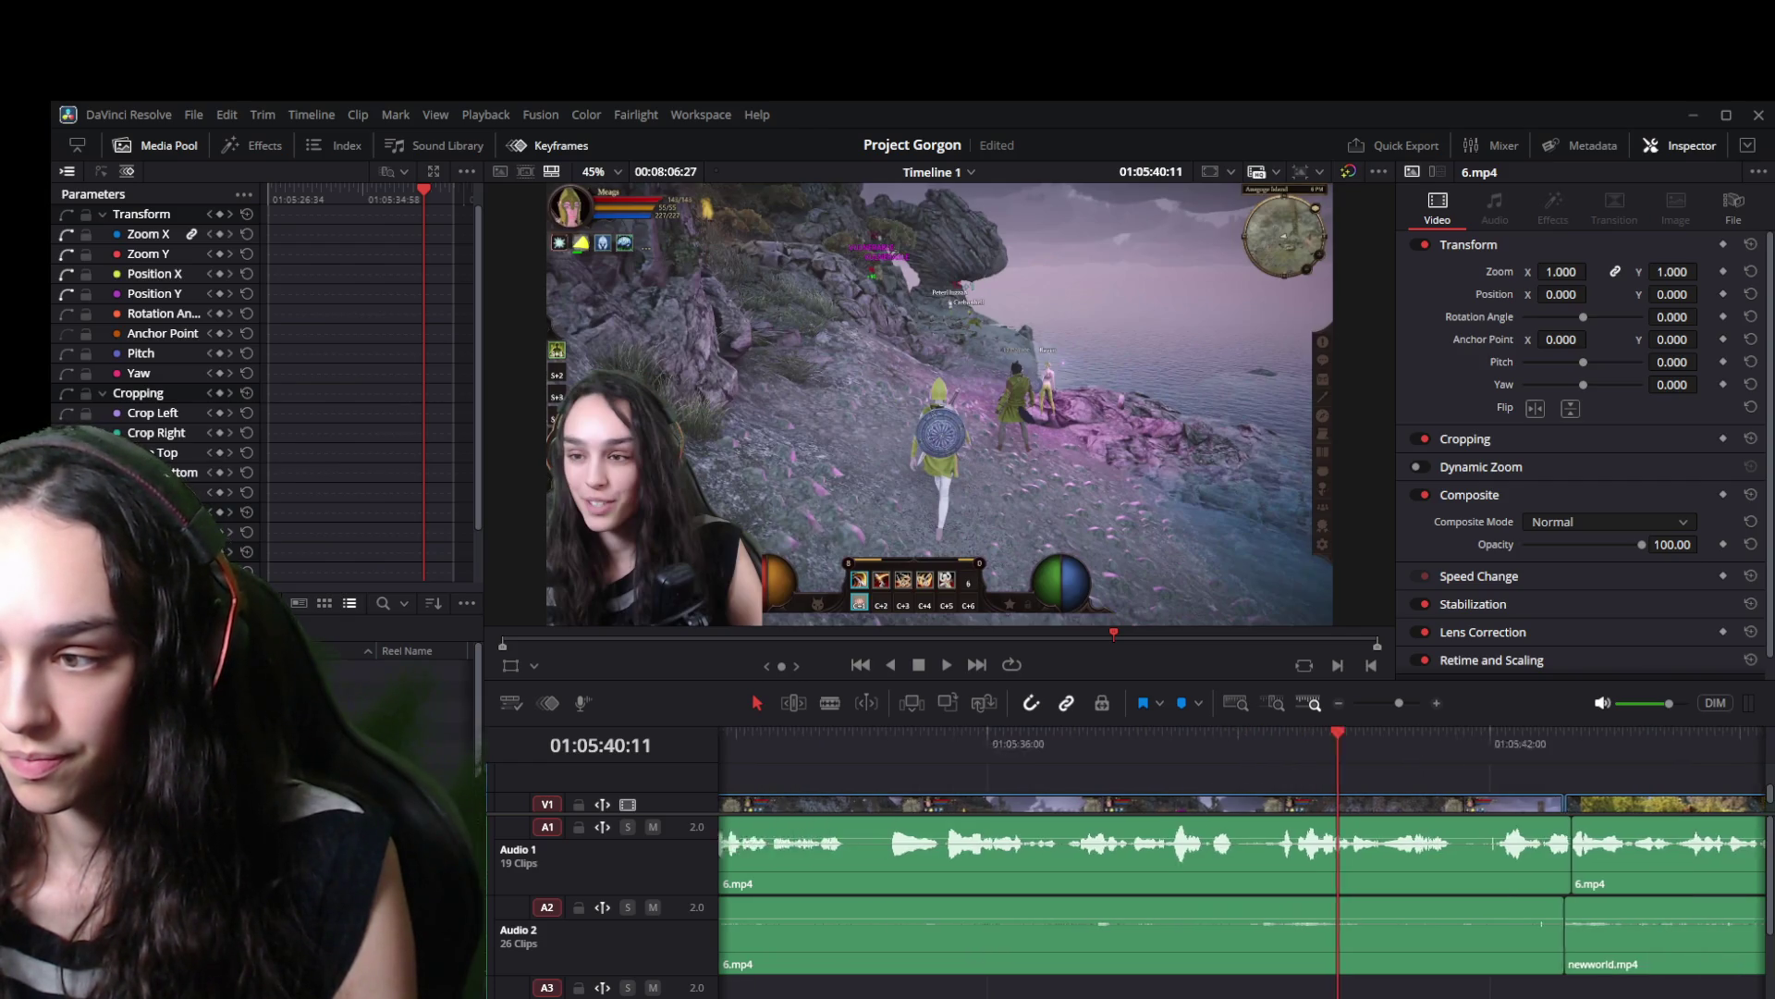
scroll(1242, 860, right, 4)
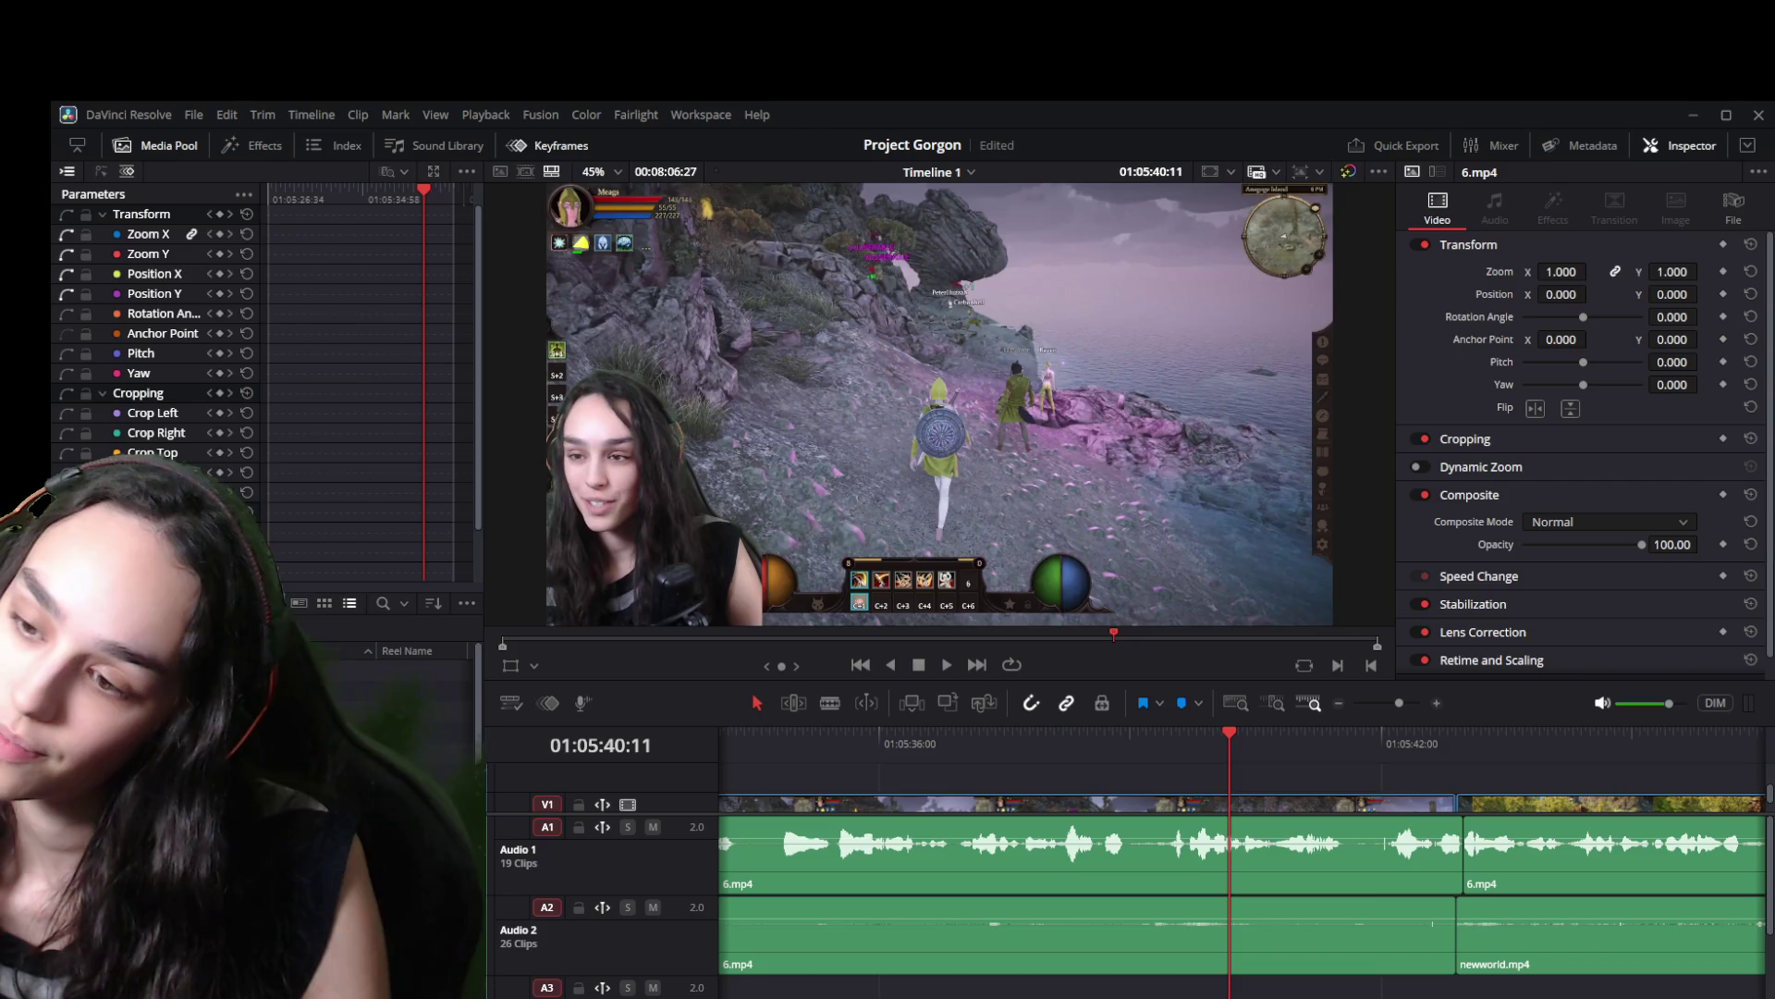
key(ctrl+s)
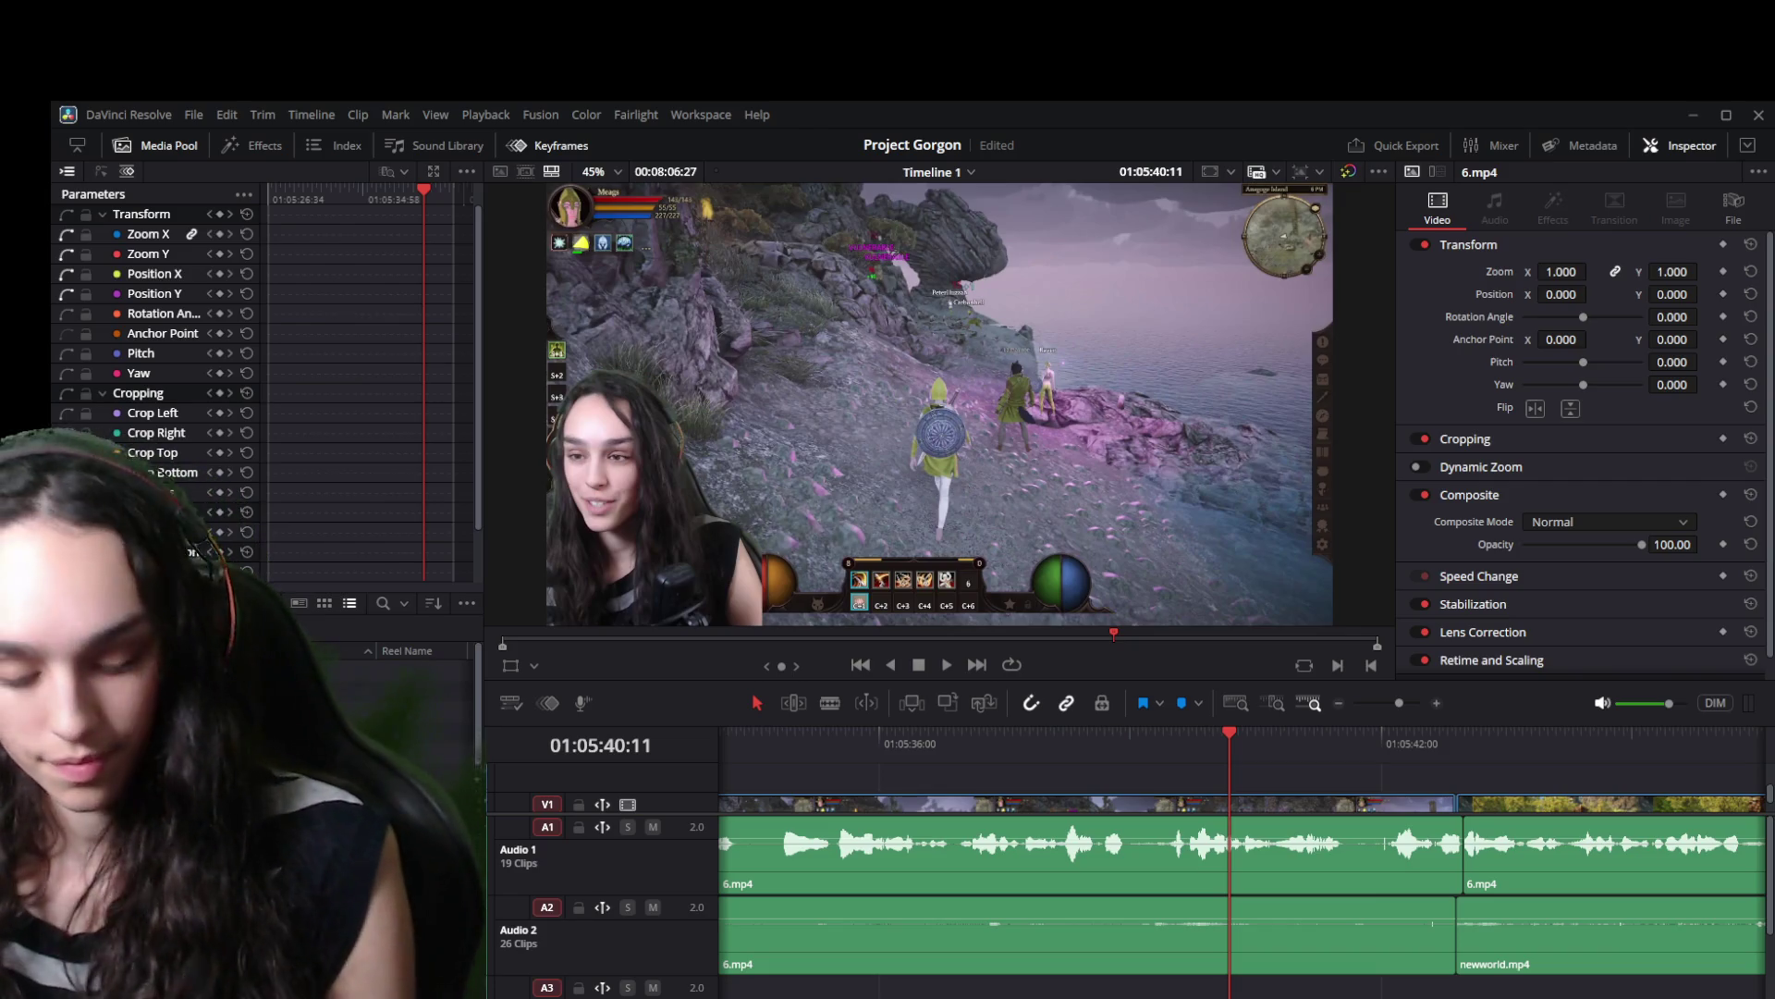
scroll(857, 819, right, 20)
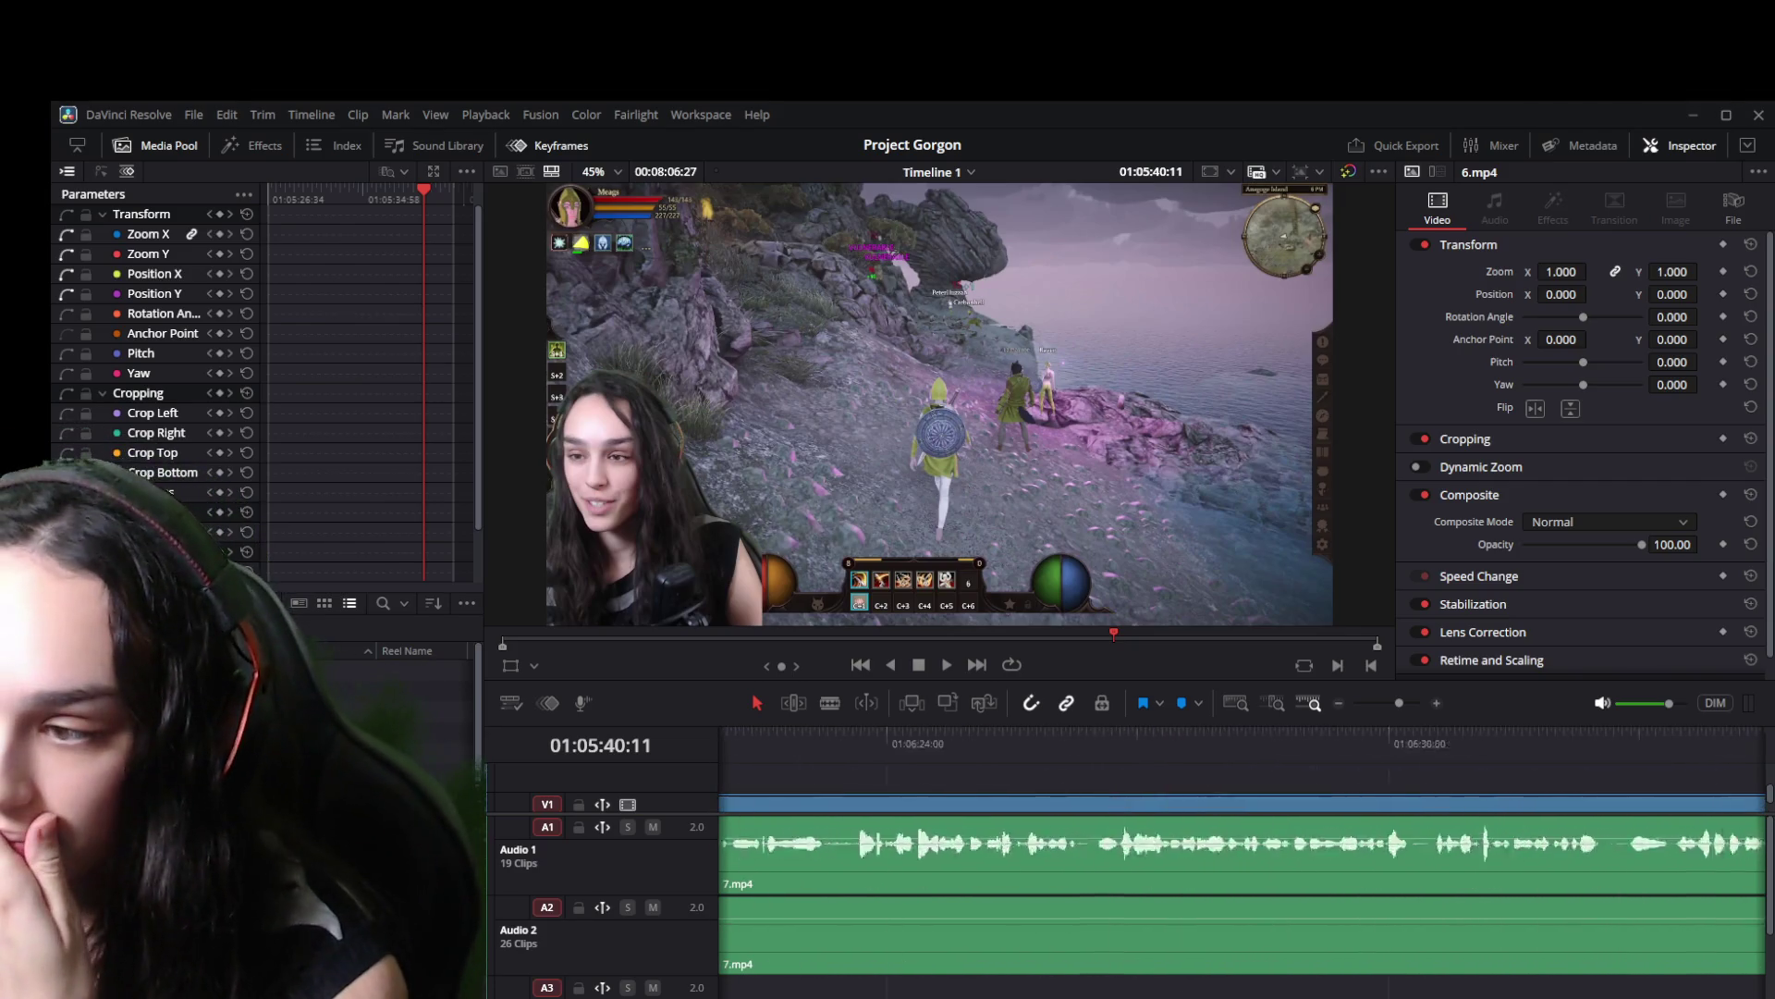
scroll(1243, 860, left, 20)
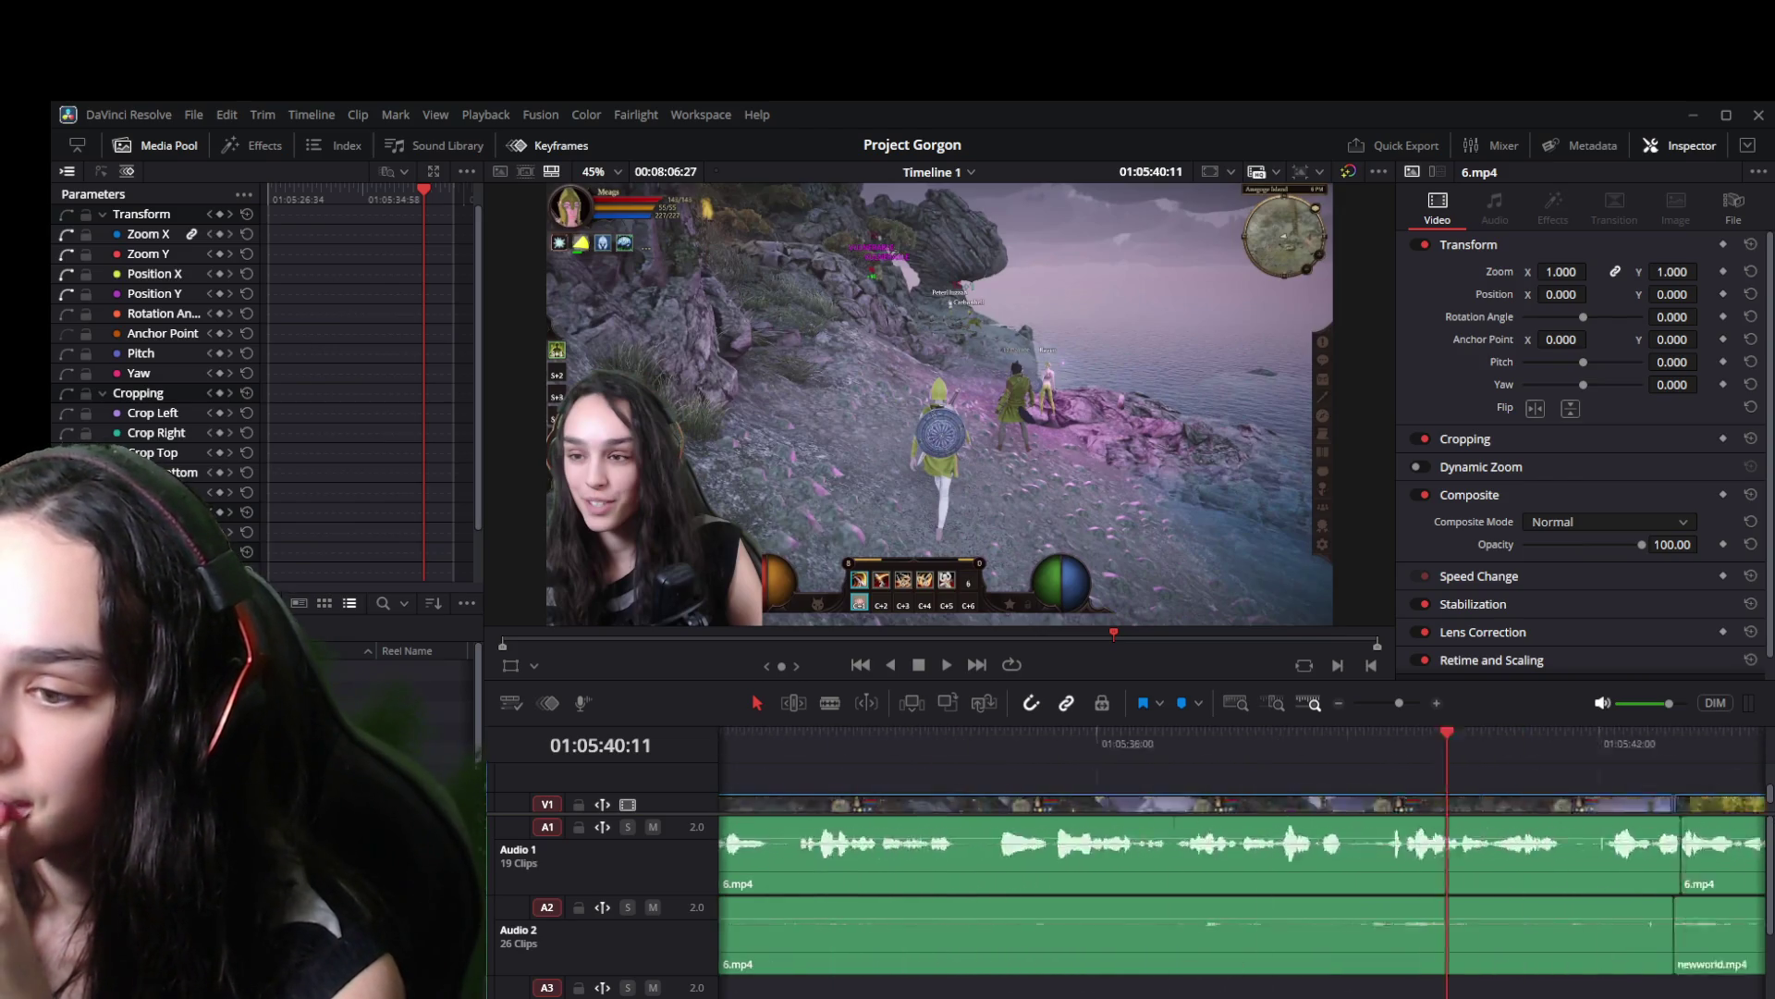
scroll(1243, 869, right, 5)
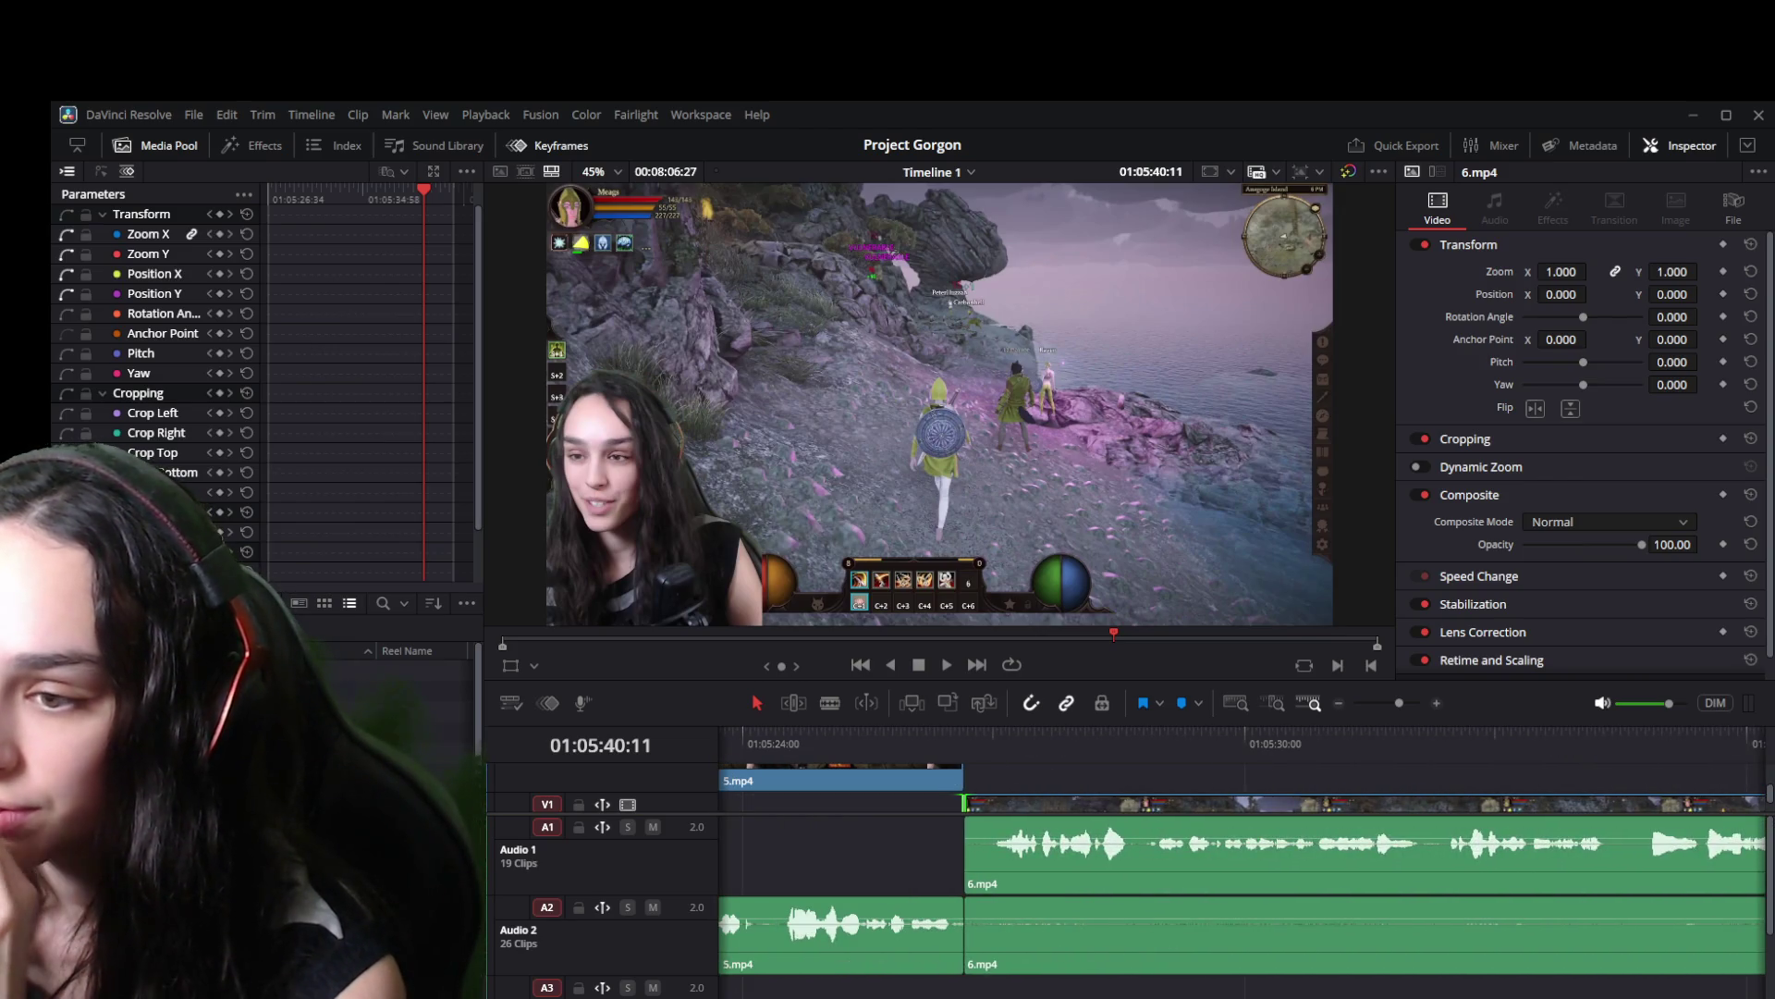
key(space)
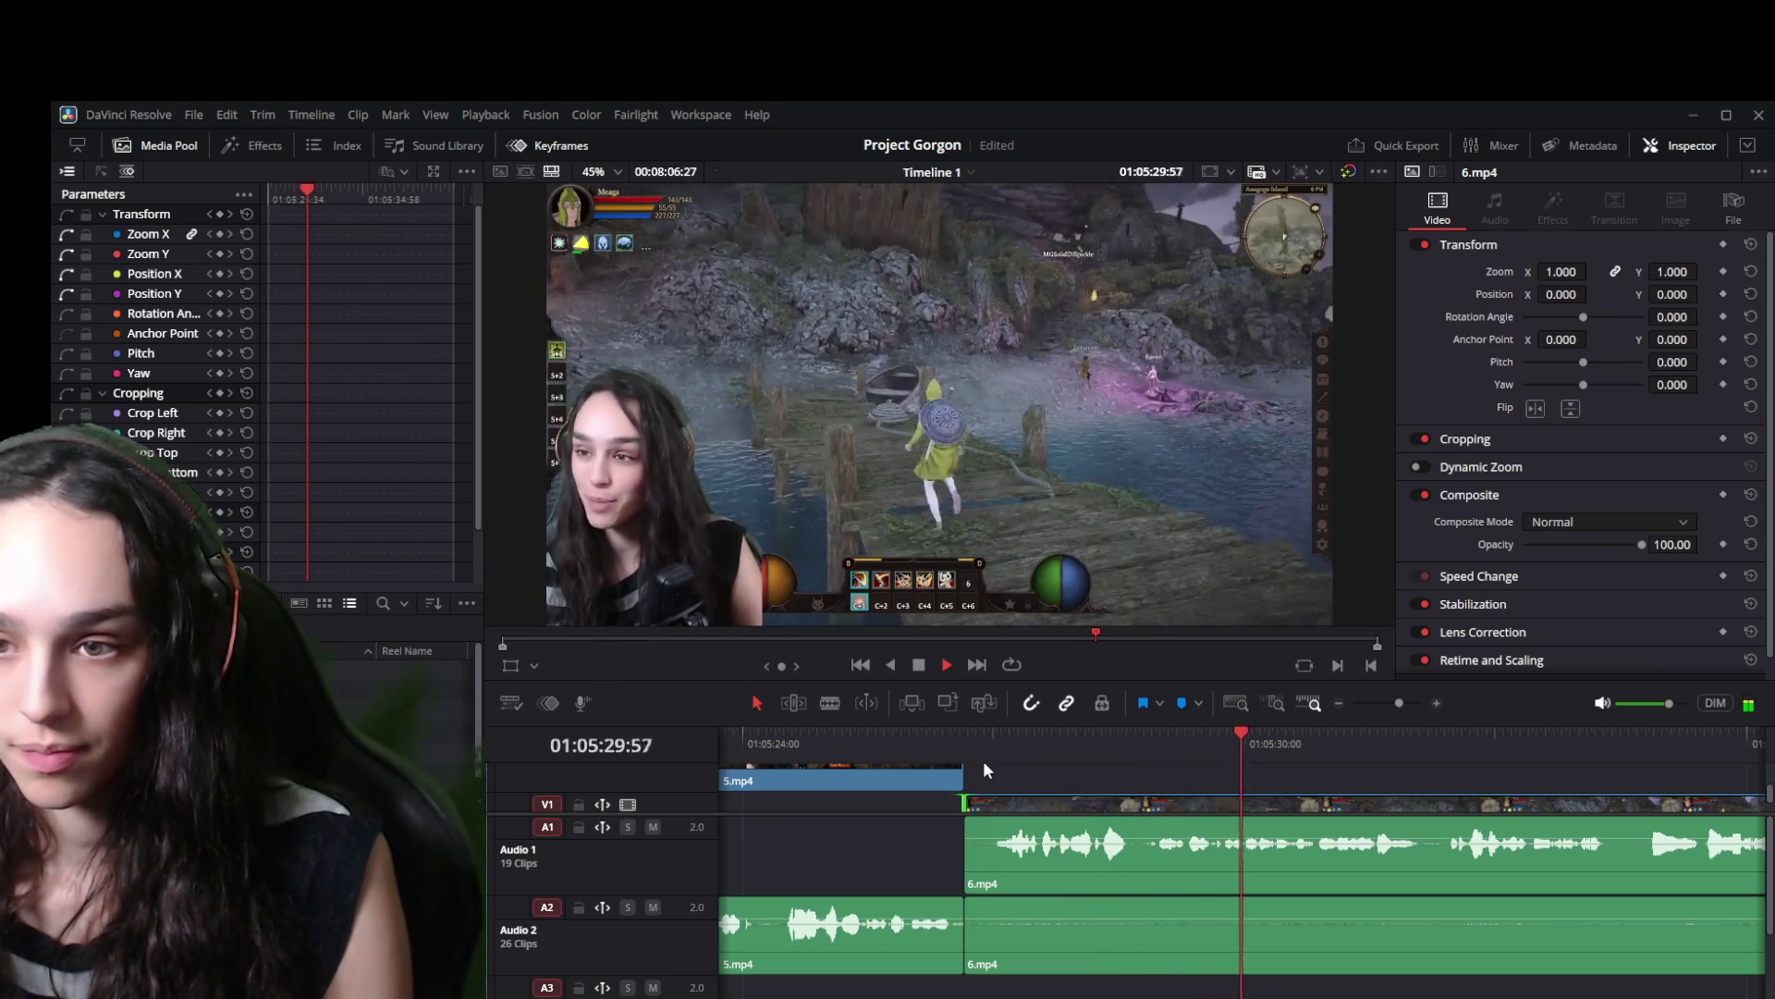
Return the playhead to 01:05:30:27 and play the edit through to the end of 9.mp4.
mouse_move(1250, 728)
mouse_down()
mouse_move(1343, 748)
mouse_move(1570, 713)
mouse_move(1003, 727)
mouse_up()
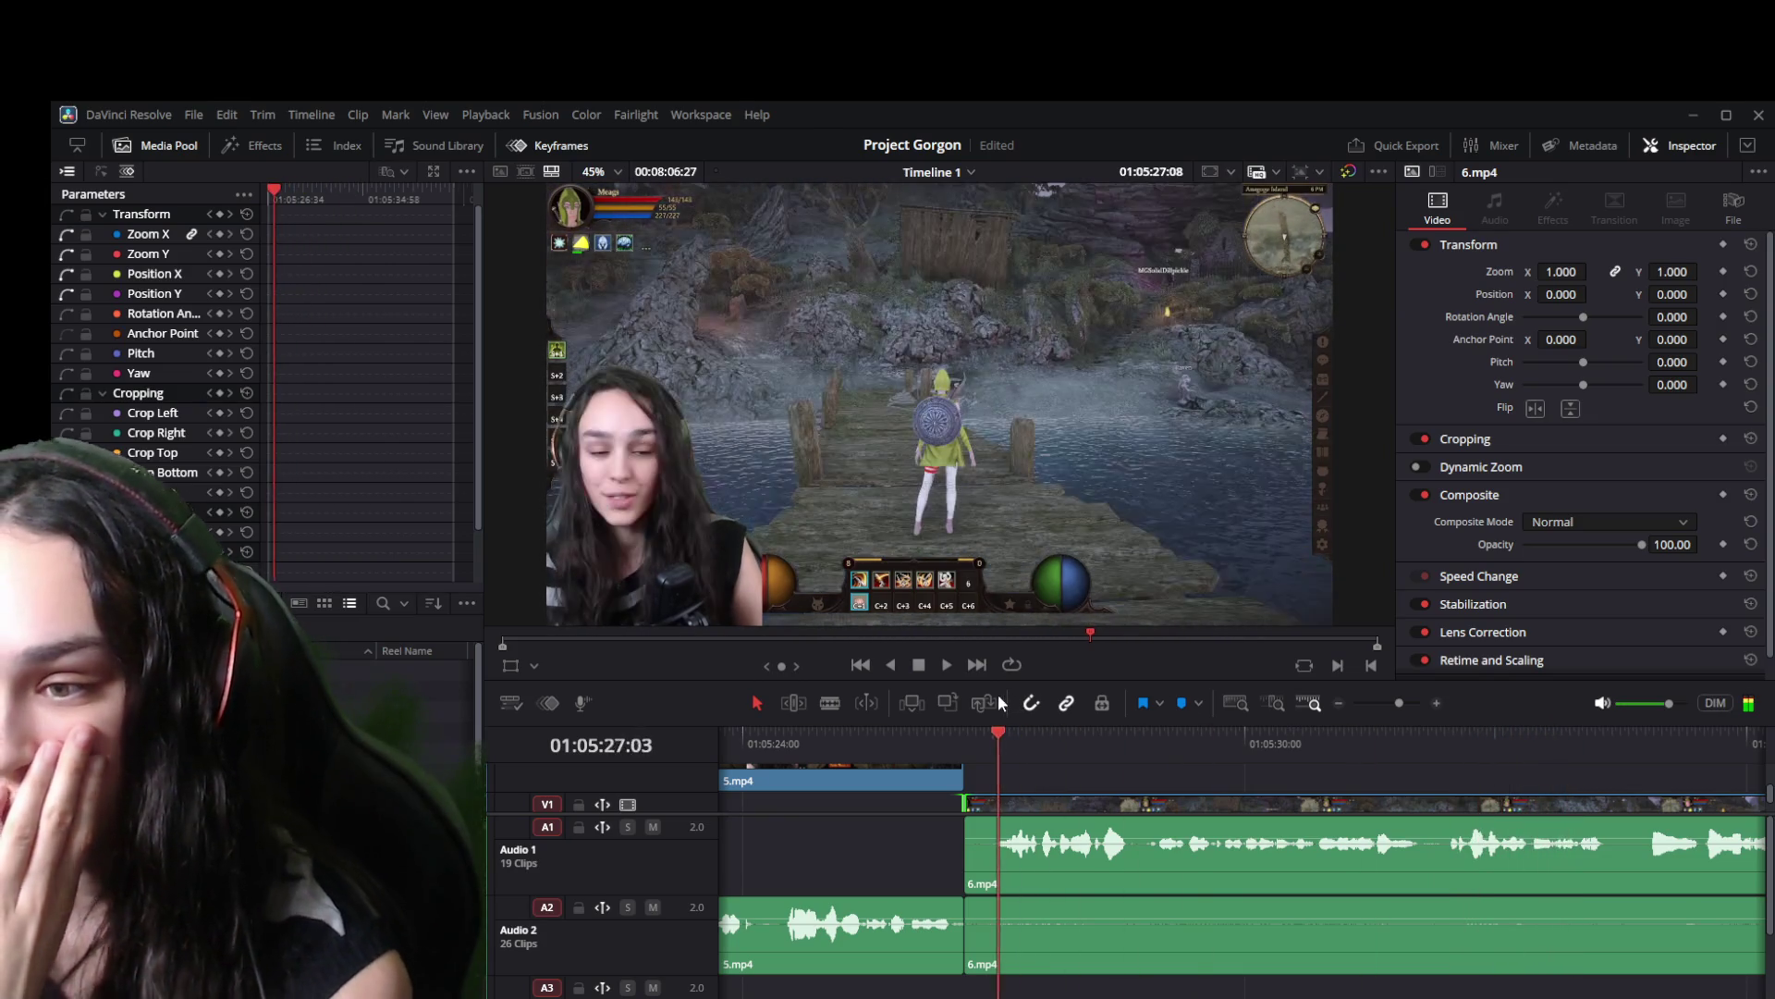
key(space)
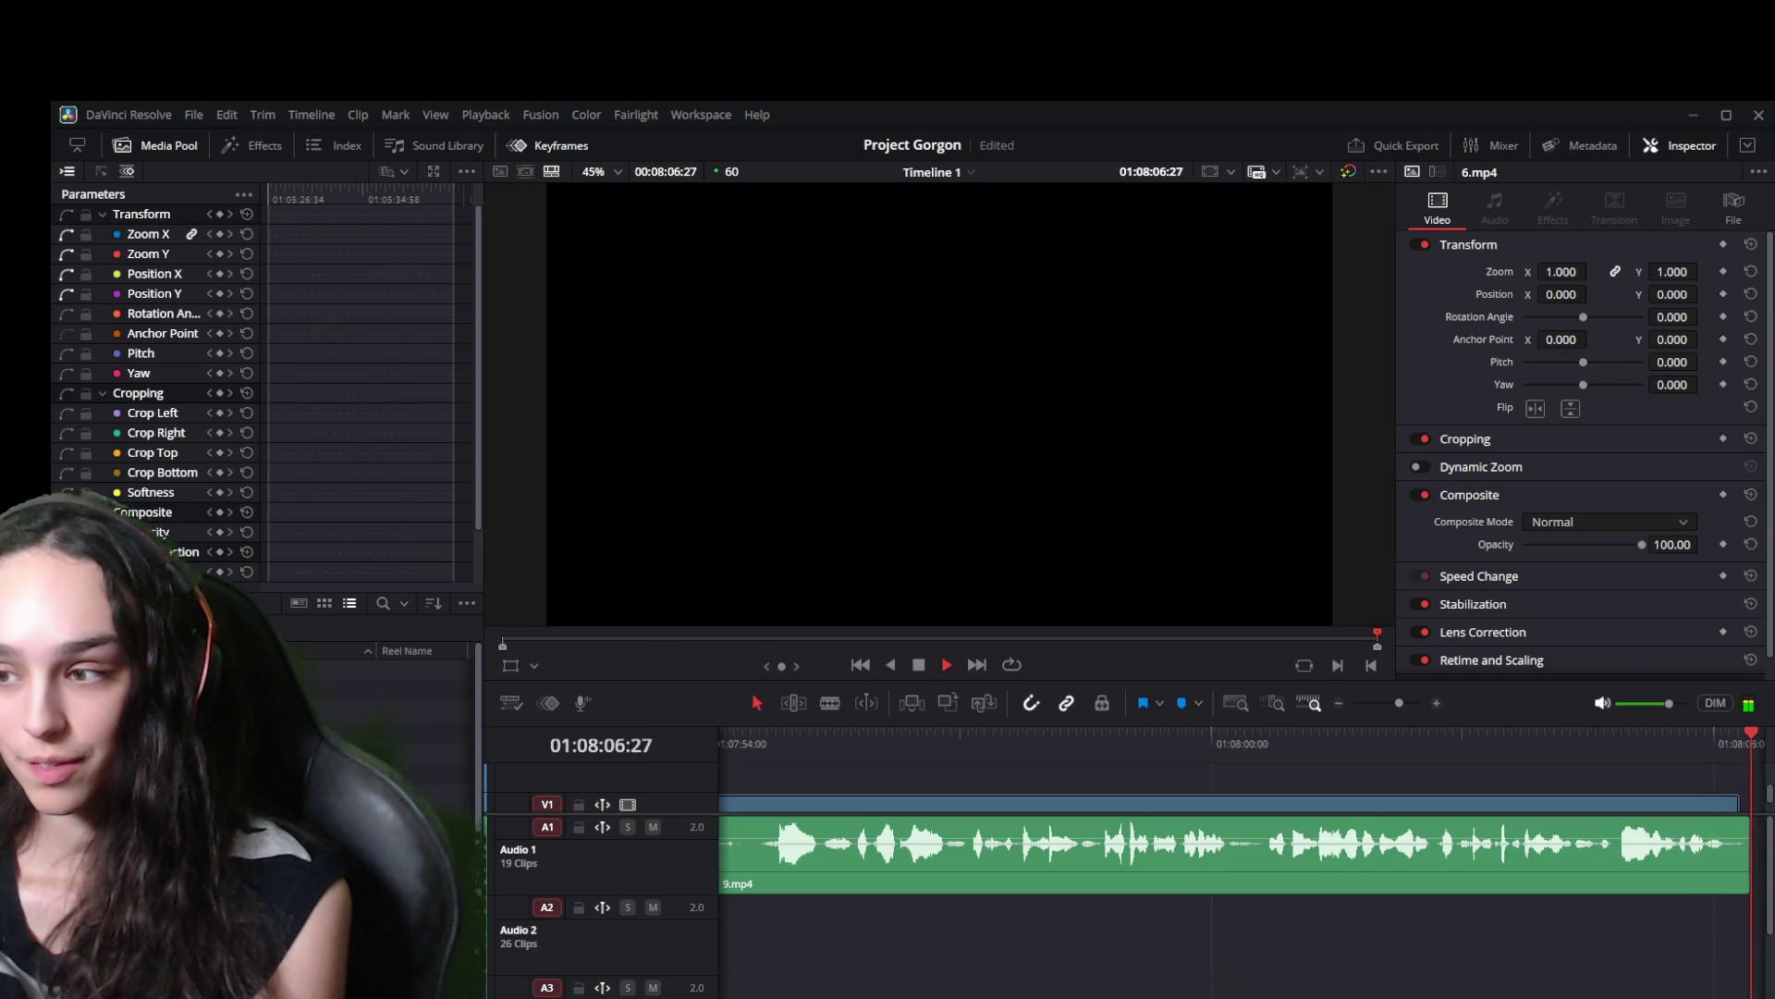
click(1717, 866)
click(1733, 862)
scroll(1576, 893, down, 3)
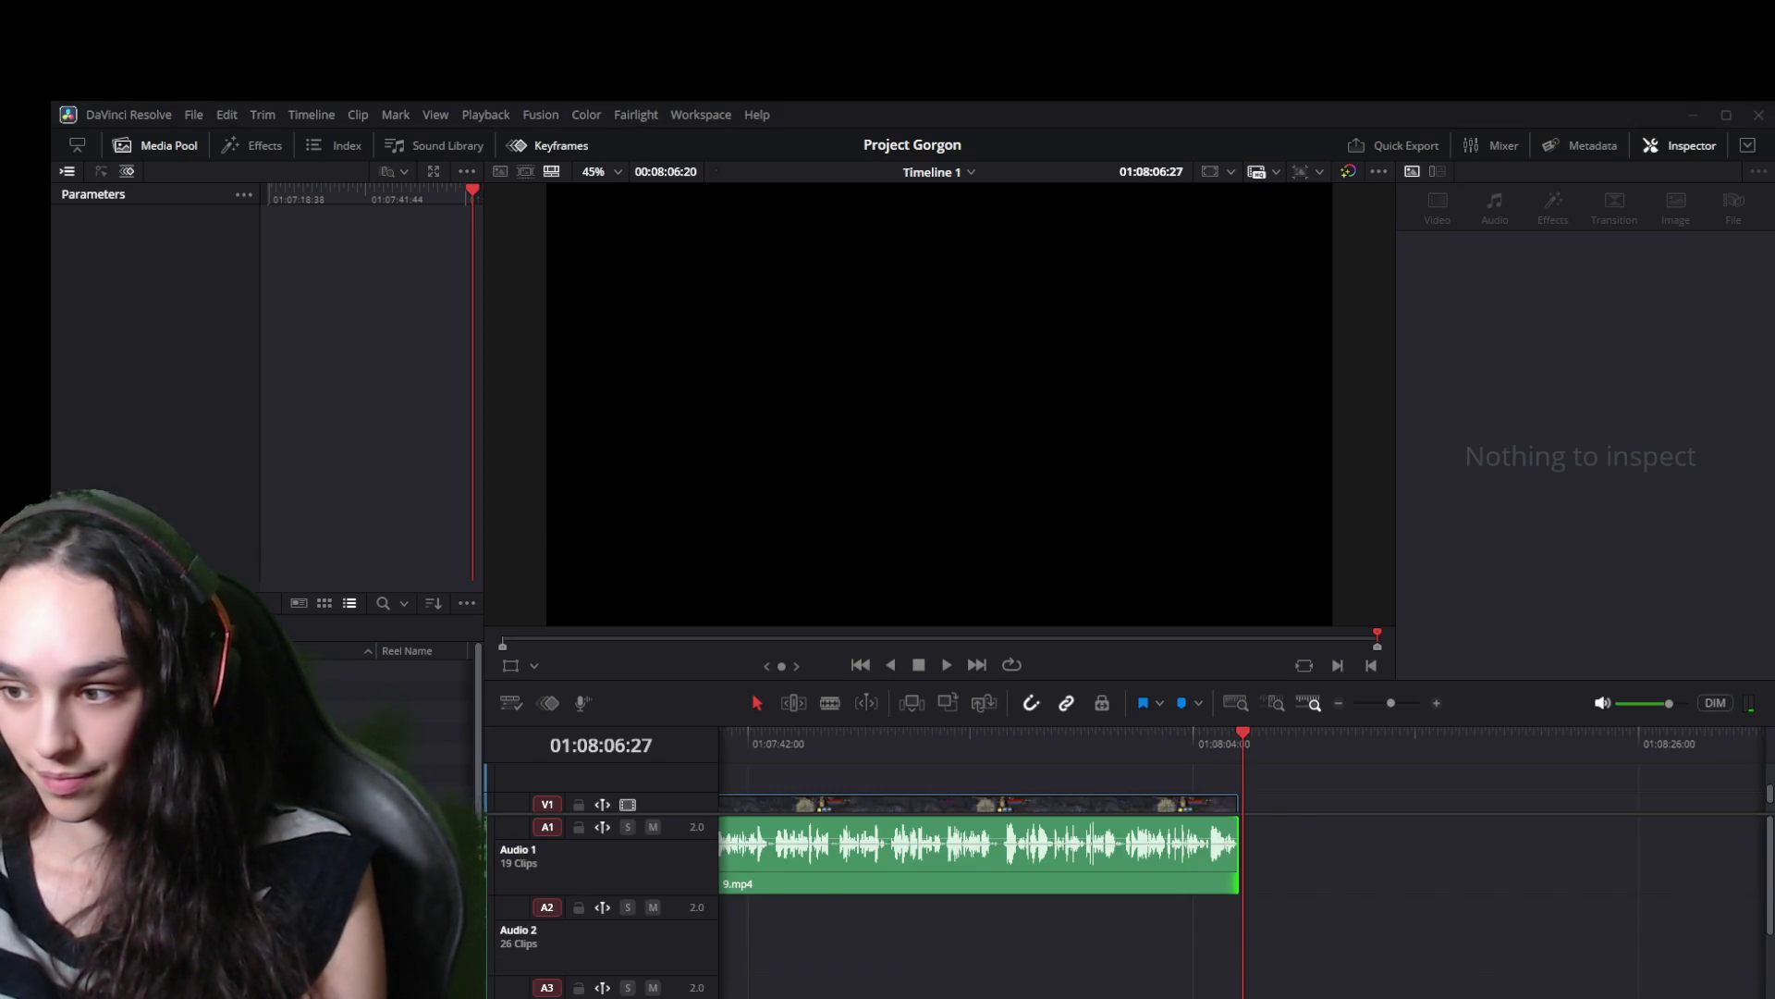
scroll(1242, 878, left, 10)
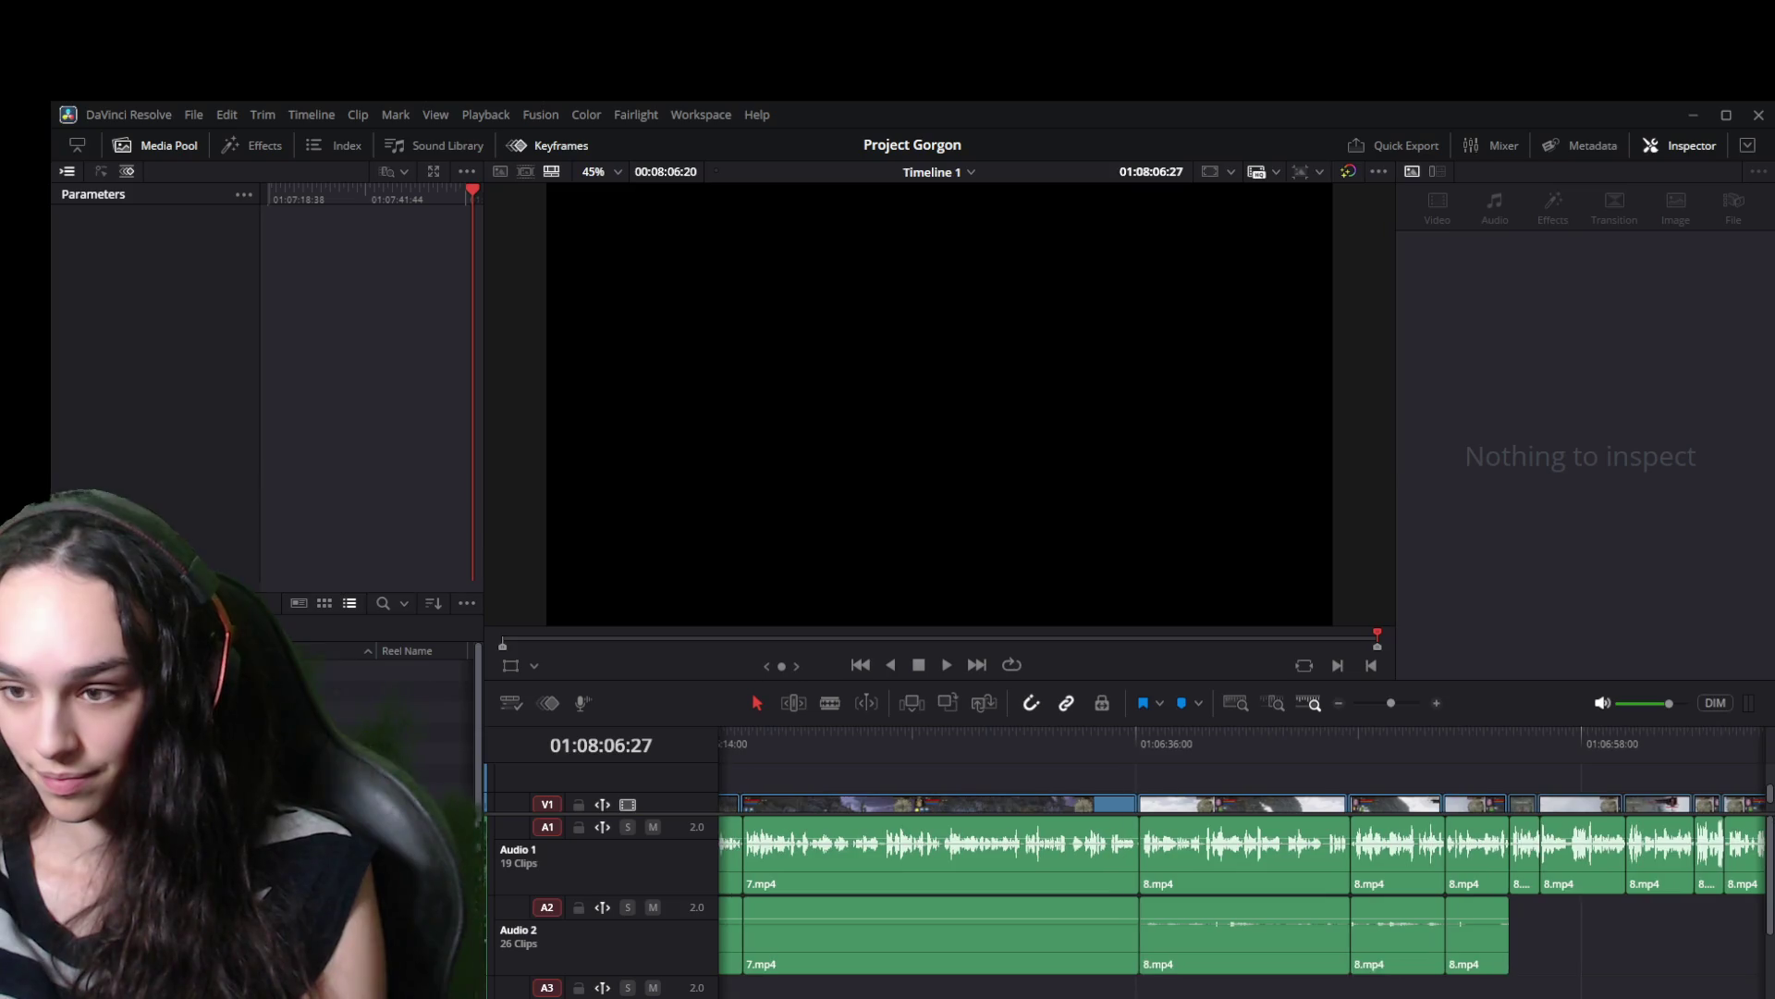
scroll(1242, 879, left, 2)
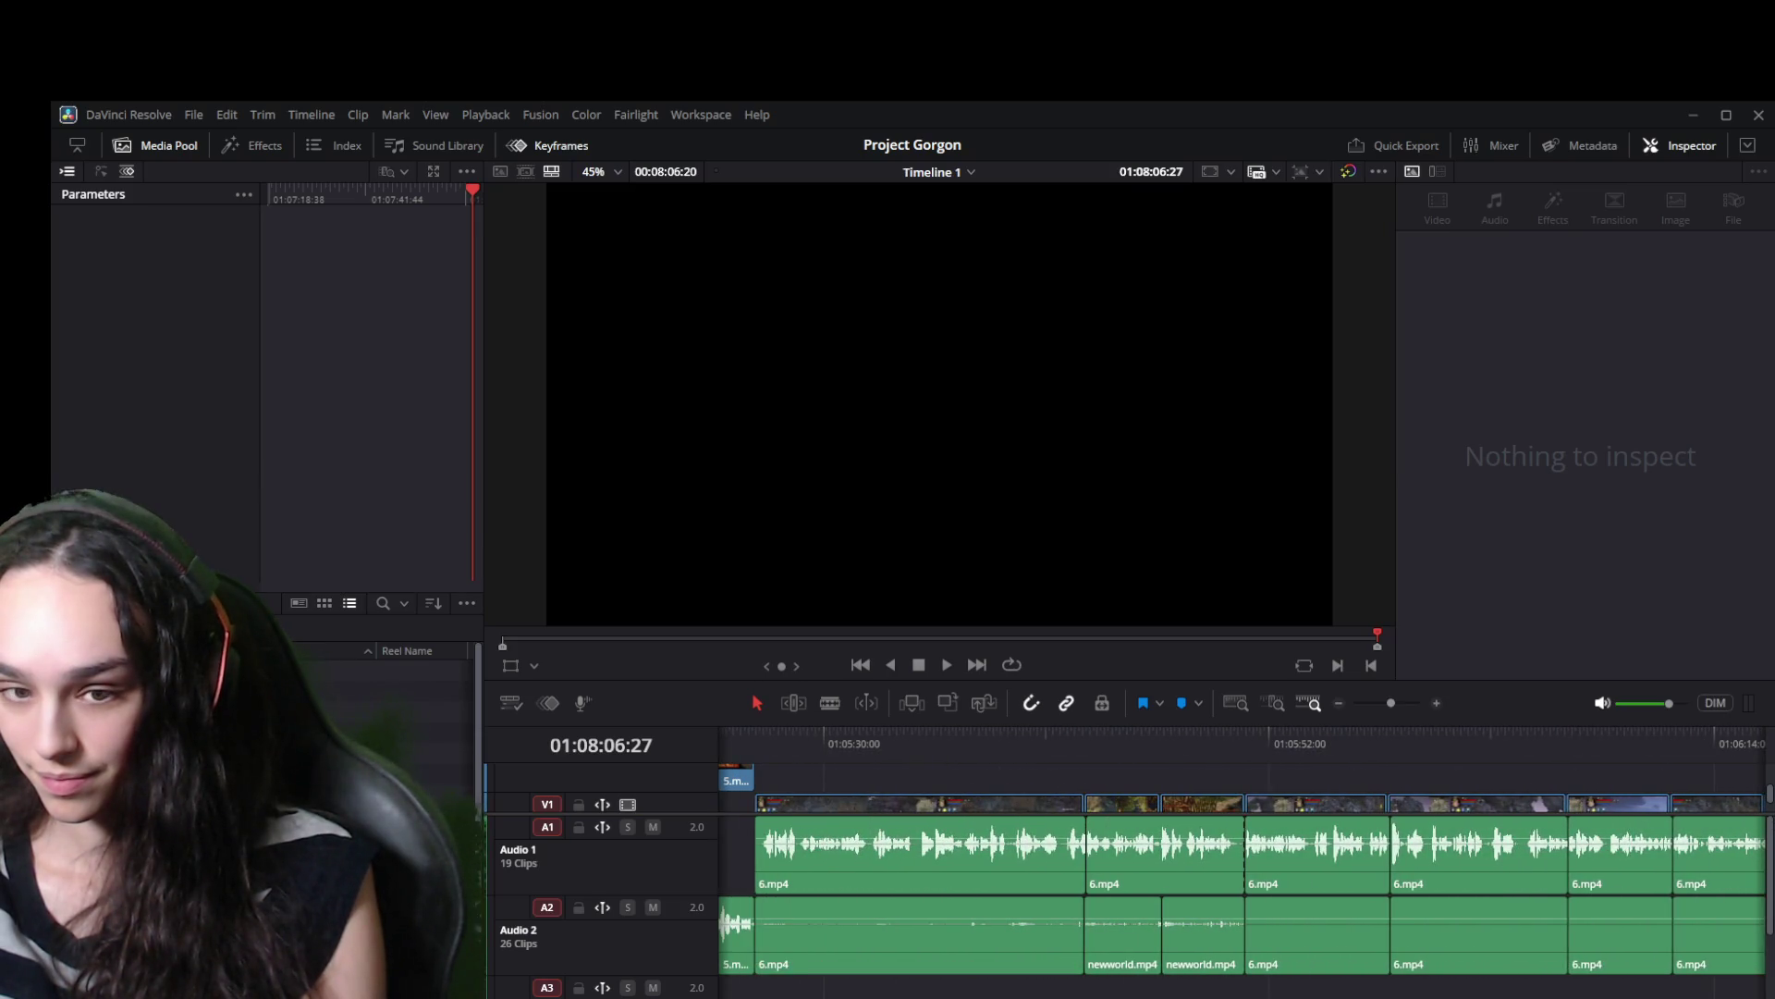
scroll(1243, 879, left, 3)
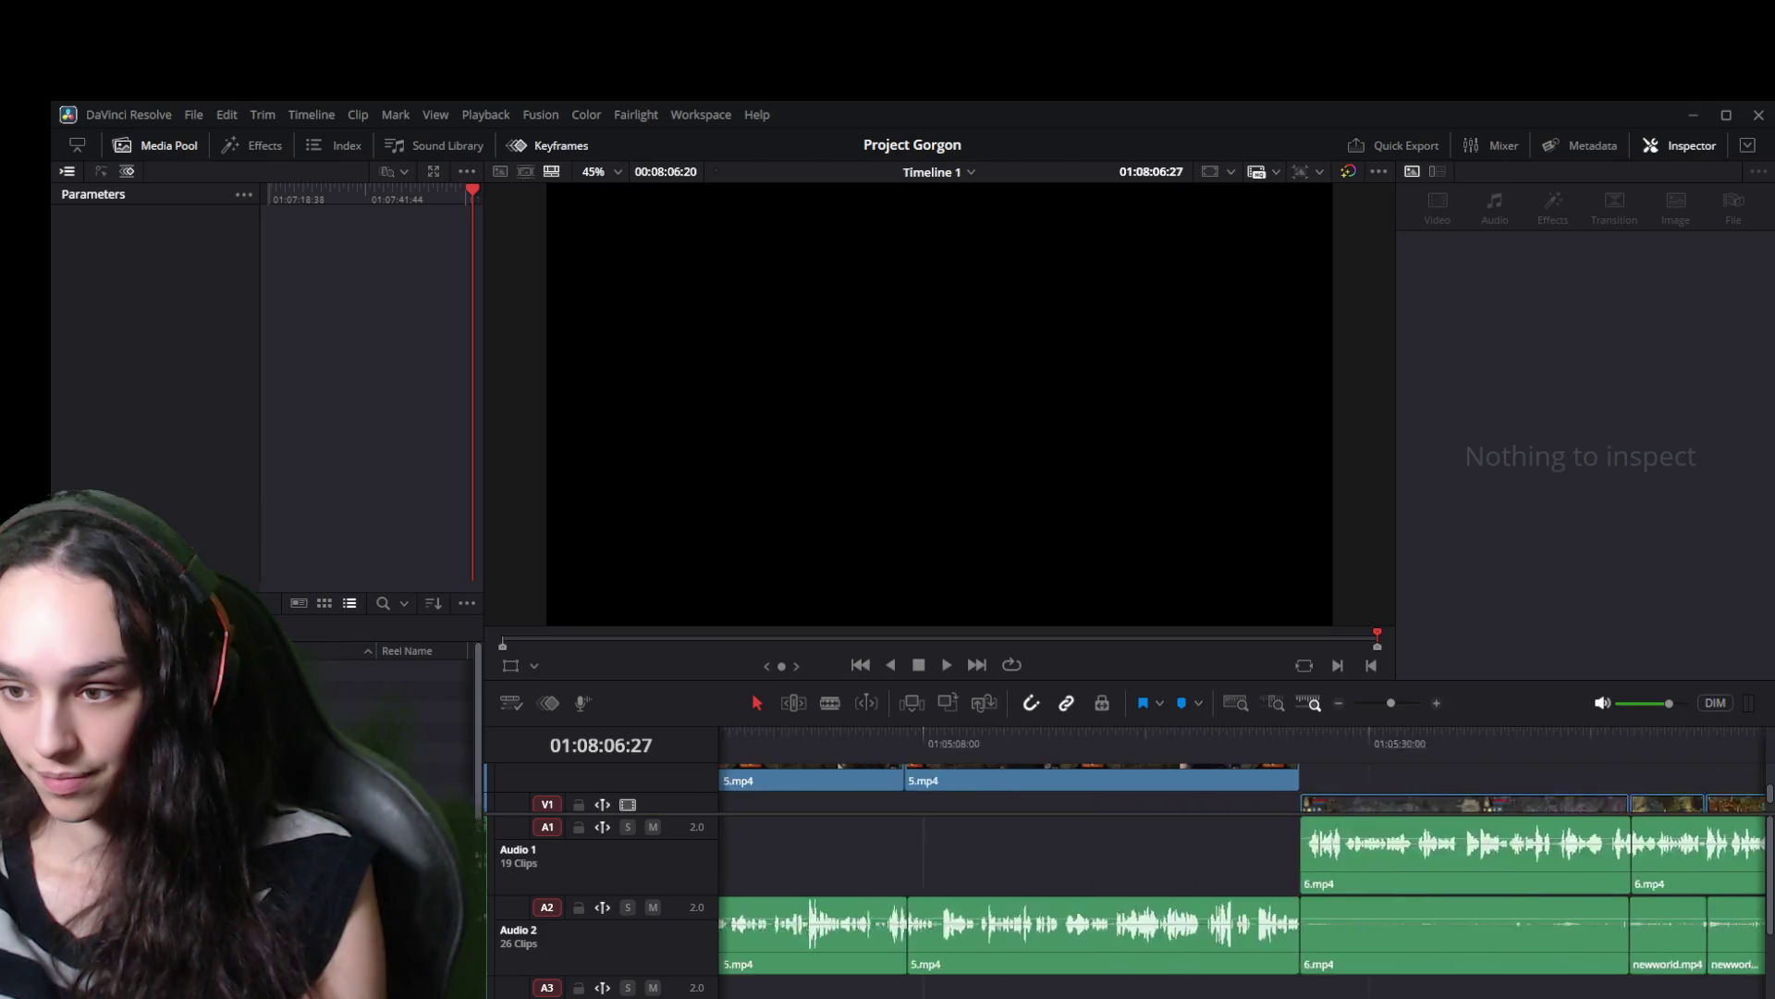
scroll(1243, 878, left, 15)
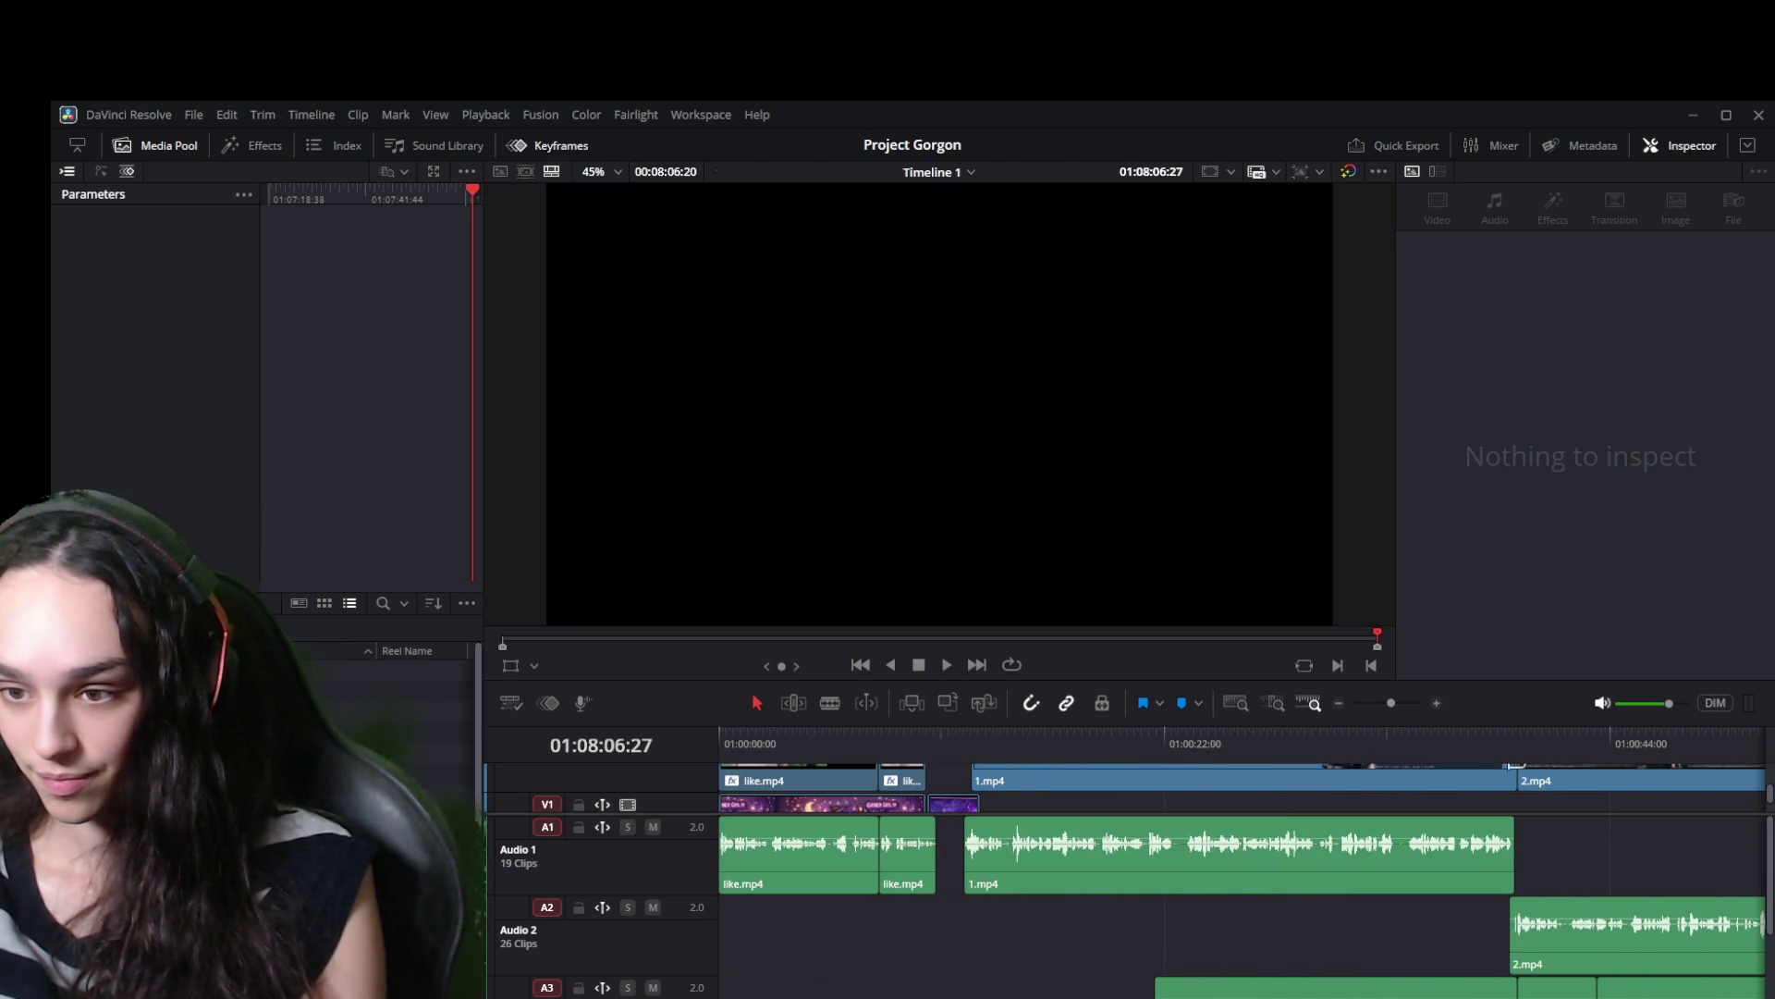
scroll(1152, 943, right, 20)
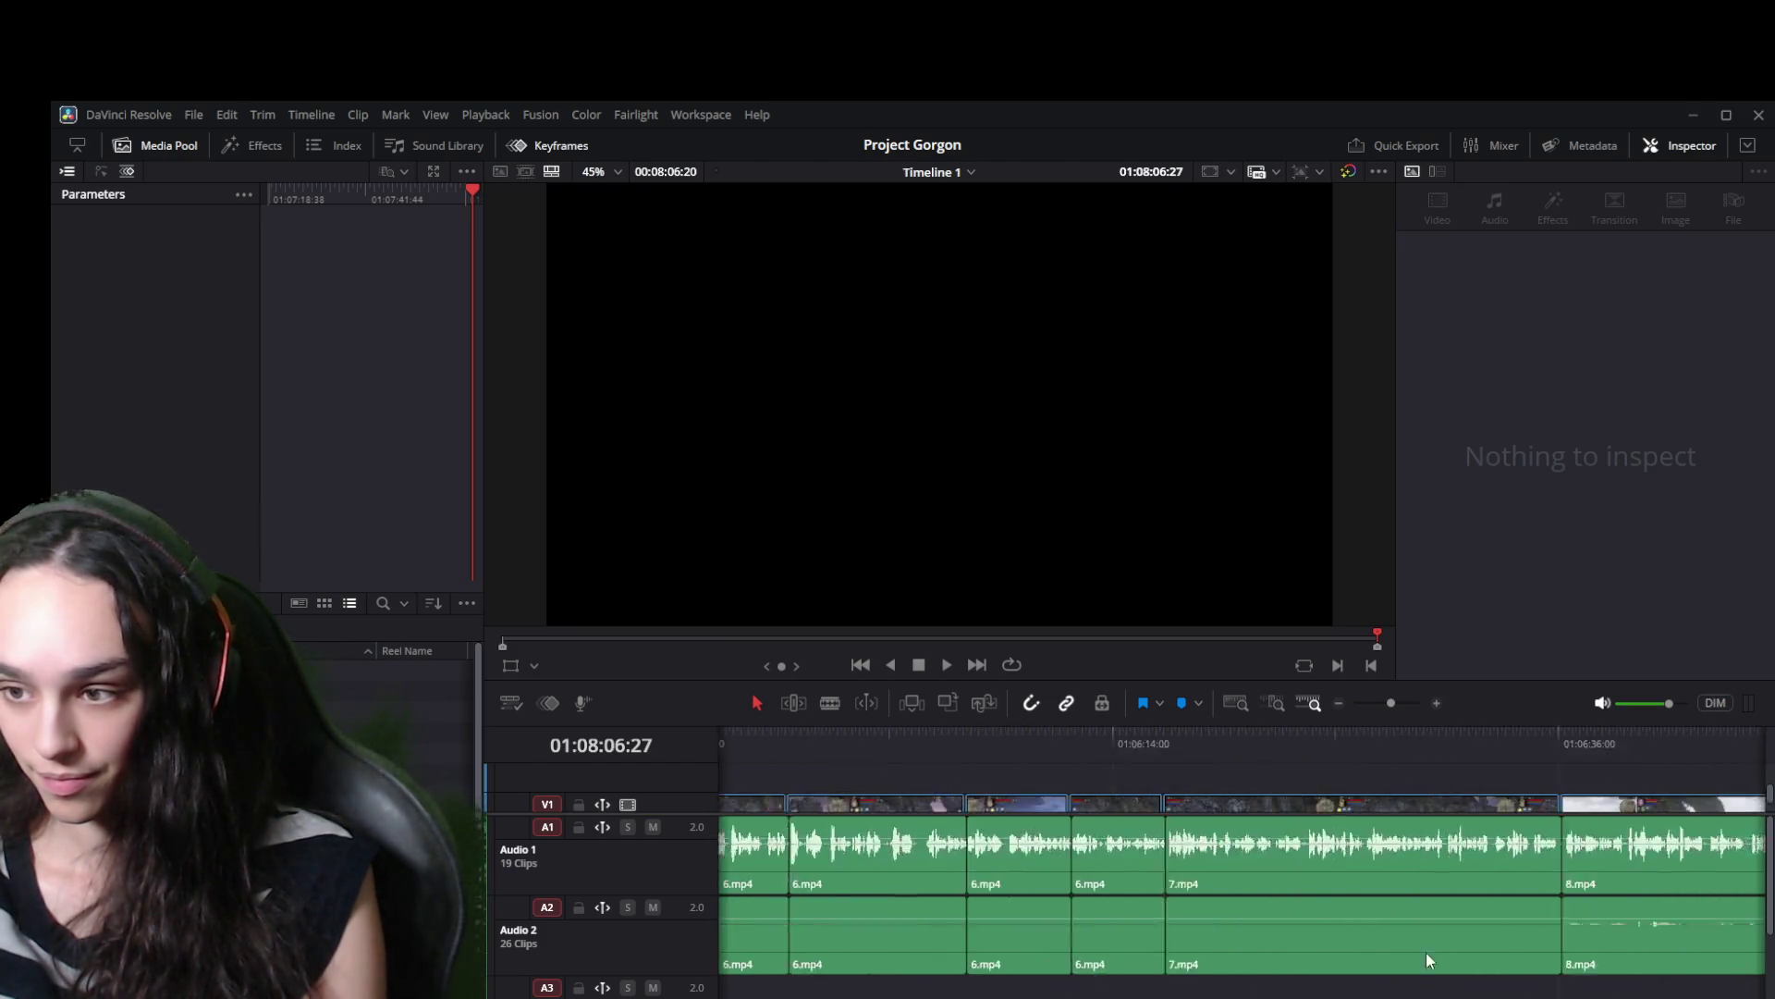
scroll(1657, 969, right, 5)
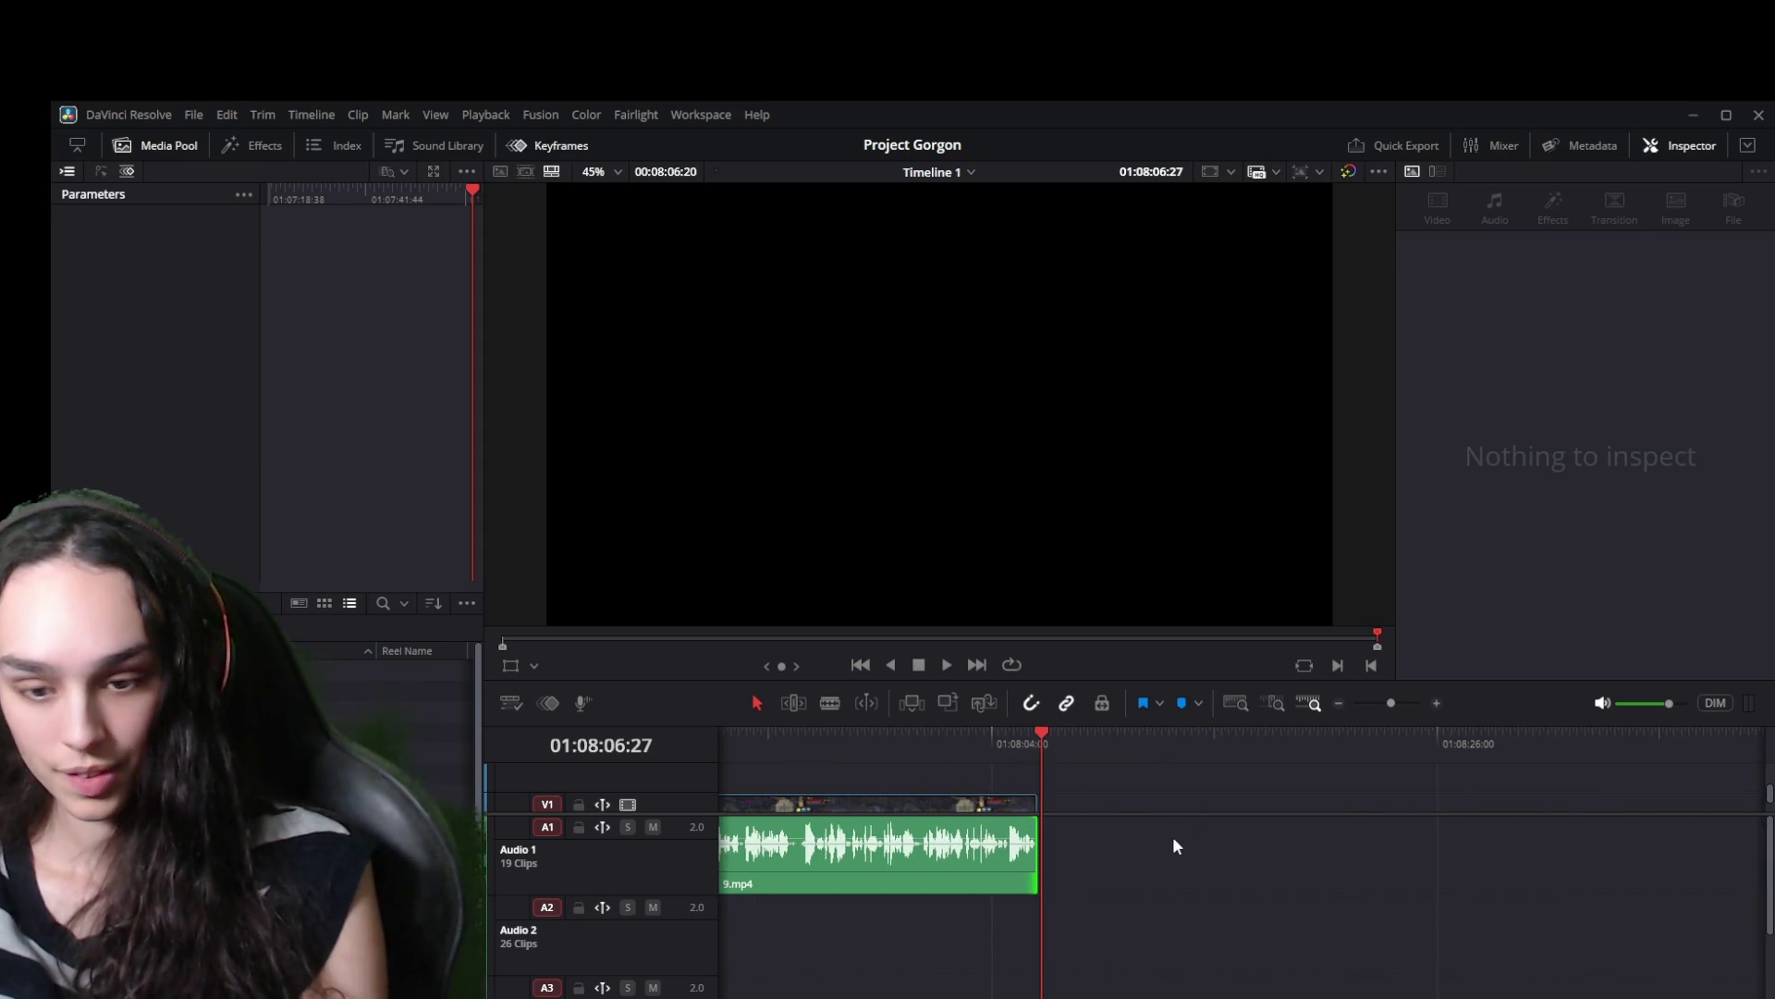